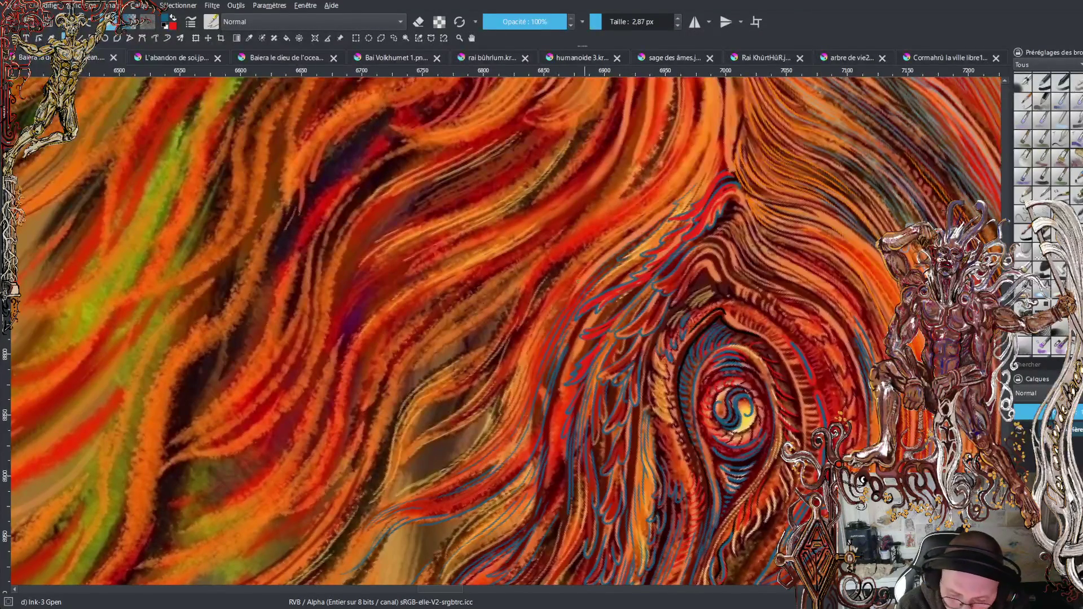
Ink seven thin dark-blue Gpen lines and small accents along the mane strands around the spiral eye
{"action": "left_click_drag", "start_coordinate": [593, 264], "coordinate": [581, 279]}
{"action": "left_click_drag", "start_coordinate": [618, 244], "coordinate": [664, 213]}
{"action": "left_click_drag", "start_coordinate": [637, 316], "coordinate": [699, 325]}
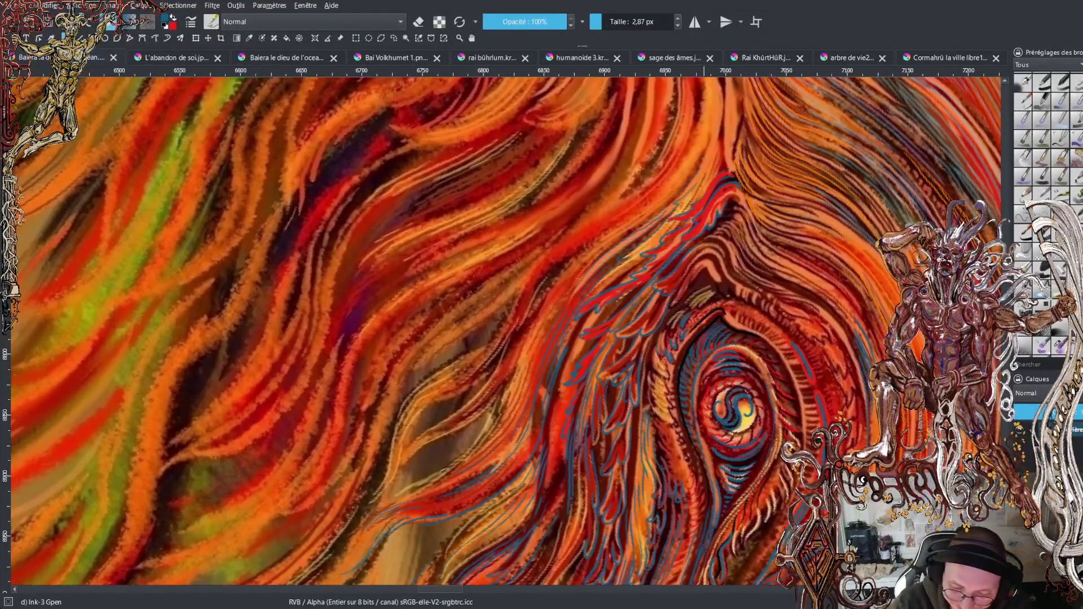
{"action": "left_click_drag", "start_coordinate": [716, 122], "coordinate": [712, 135]}
{"action": "left_click_drag", "start_coordinate": [719, 96], "coordinate": [716, 110]}
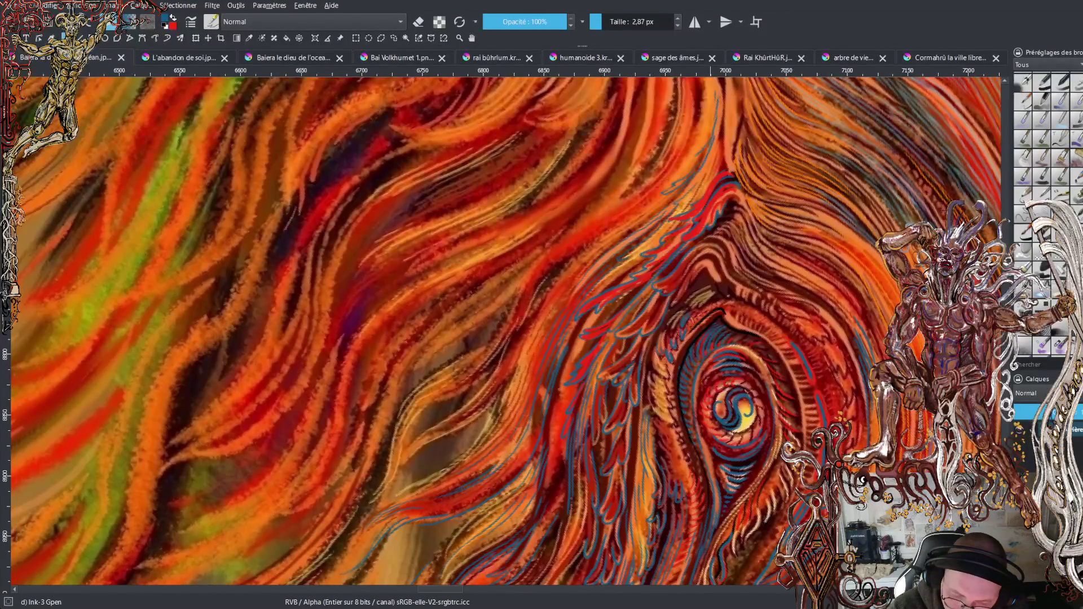
{"action": "mouse_move", "coordinate": [655, 209]}
{"action": "left_mouse_down"}
{"action": "mouse_move", "coordinate": [631, 222]}
{"action": "mouse_move", "coordinate": [647, 223]}
{"action": "left_mouse_up"}
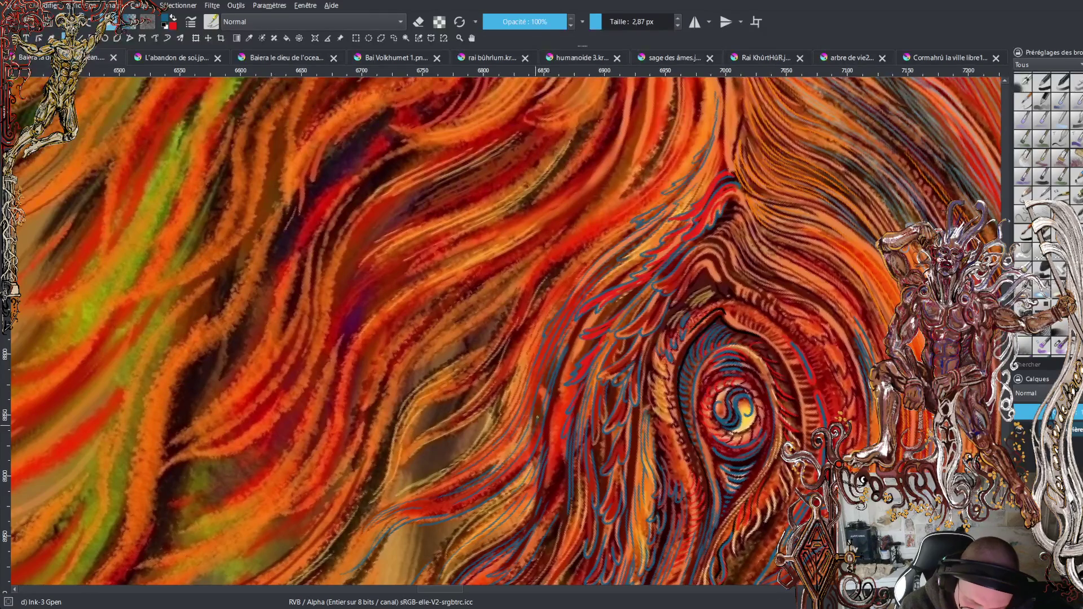
{"action": "left_click_drag", "start_coordinate": [527, 427], "coordinate": [560, 412]}
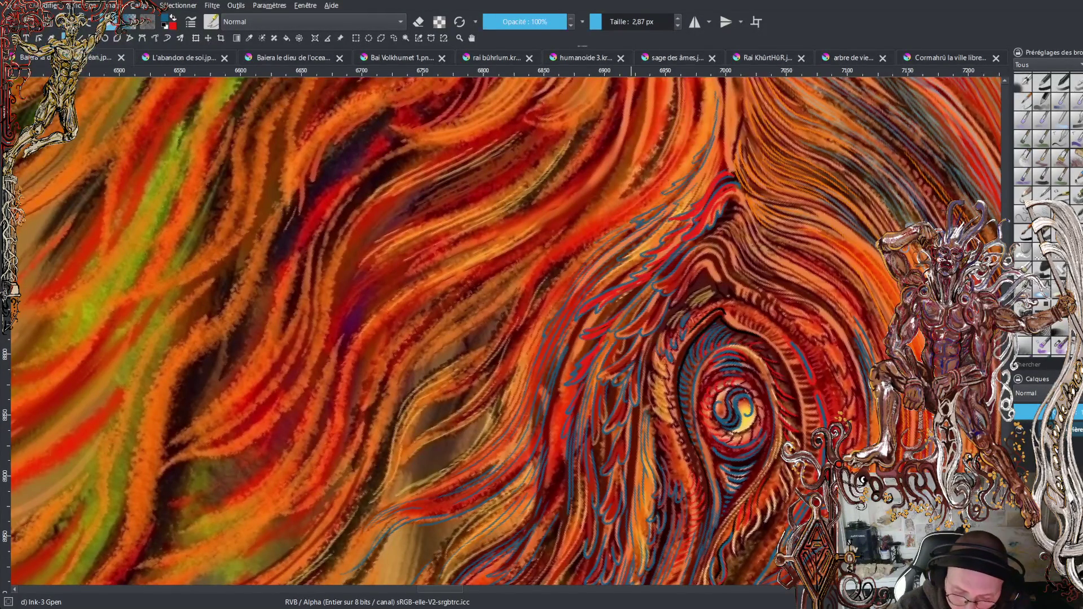
Save twice with Ctrl+S and add a short dark stroke and a curving blue strand to the mane
{"action": "key", "text": "ctrl+s"}
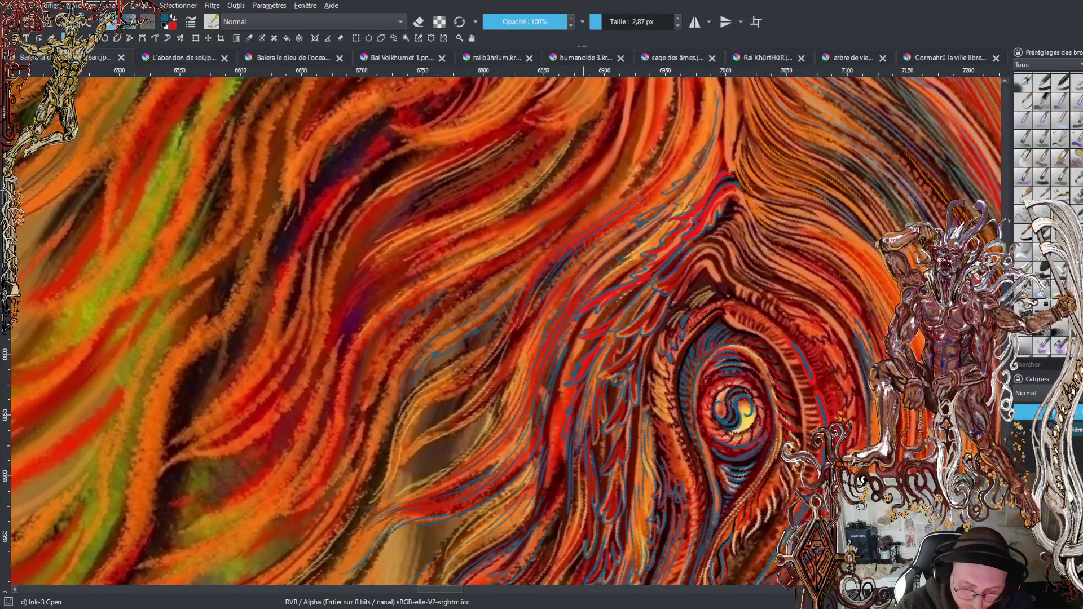
{"action": "key", "text": "ctrl+s"}
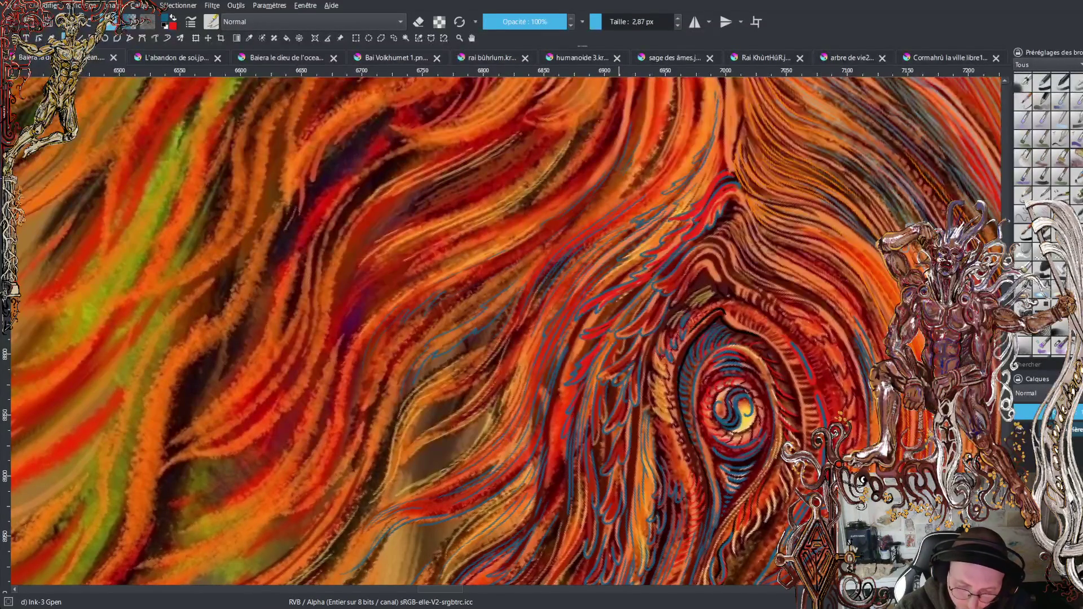
{"action": "left_click_drag", "start_coordinate": [629, 177], "coordinate": [643, 155]}
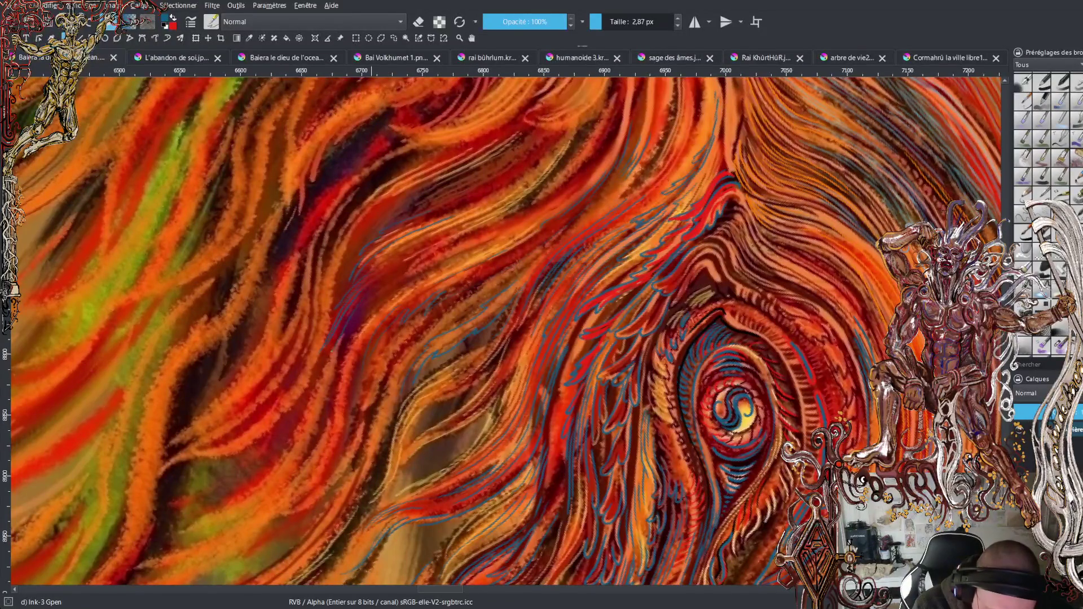
{"action": "left_click_drag", "start_coordinate": [333, 359], "coordinate": [374, 295]}
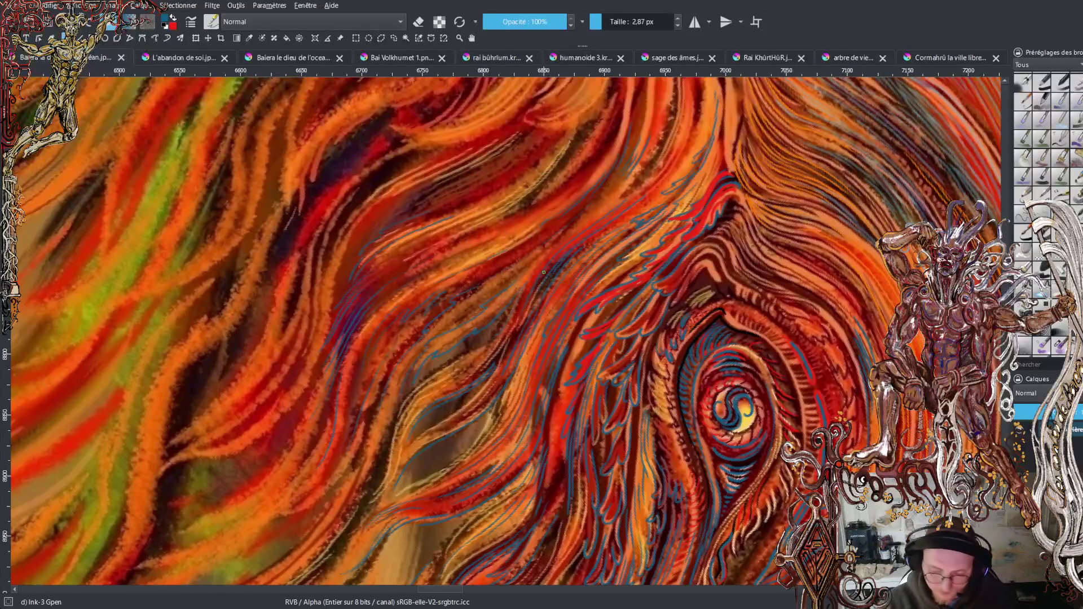
{"action": "scroll", "coordinate": [507, 330], "scroll_direction": "down", "scroll_amount": 5}
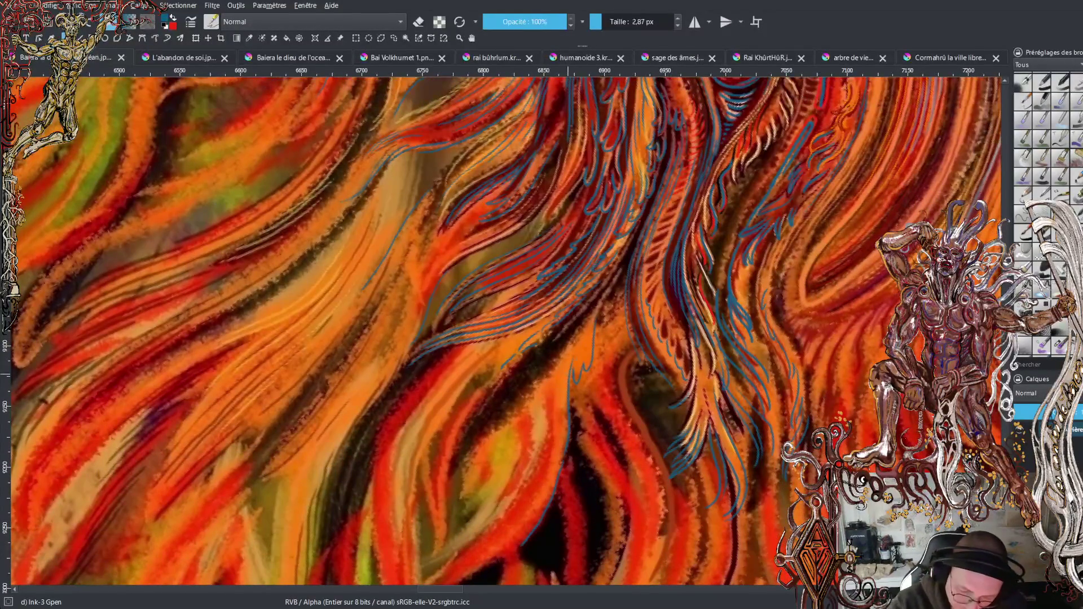
Add a short blue ink stroke and red-orange strokes into the lower mane
{"action": "left_click_drag", "start_coordinate": [538, 384], "coordinate": [547, 438]}
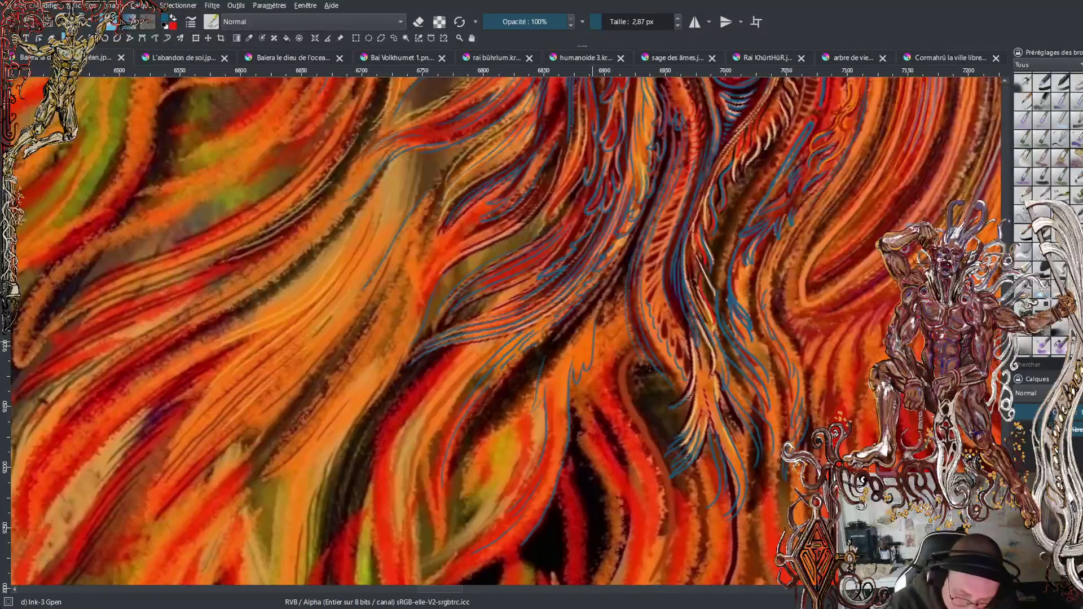
{"action": "left_click", "coordinate": [592, 334]}
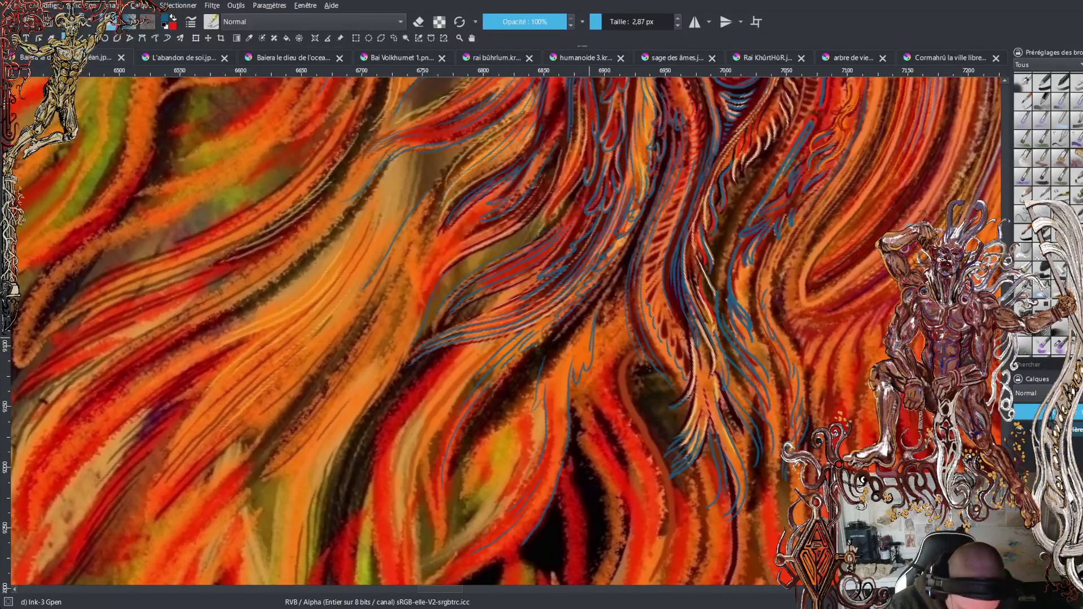
{"action": "mouse_move", "coordinate": [591, 333]}
{"action": "left_mouse_down"}
{"action": "mouse_move", "coordinate": [587, 364]}
{"action": "mouse_move", "coordinate": [573, 371]}
{"action": "left_mouse_up"}
{"action": "mouse_move", "coordinate": [589, 327]}
{"action": "left_mouse_down"}
{"action": "mouse_move", "coordinate": [563, 411]}
{"action": "mouse_move", "coordinate": [561, 360]}
{"action": "left_mouse_up"}
Paint dark upward shading strokes between the lower mane strands
{"action": "mouse_move", "coordinate": [554, 399]}
{"action": "left_mouse_down"}
{"action": "mouse_move", "coordinate": [557, 358]}
{"action": "mouse_move", "coordinate": [539, 414]}
{"action": "left_mouse_up"}
{"action": "mouse_move", "coordinate": [541, 410]}
{"action": "left_mouse_down"}
{"action": "mouse_move", "coordinate": [534, 428]}
{"action": "mouse_move", "coordinate": [547, 355]}
{"action": "left_mouse_up"}
{"action": "left_click_drag", "start_coordinate": [539, 405], "coordinate": [543, 384]}
{"action": "left_click_drag", "start_coordinate": [546, 373], "coordinate": [562, 341]}
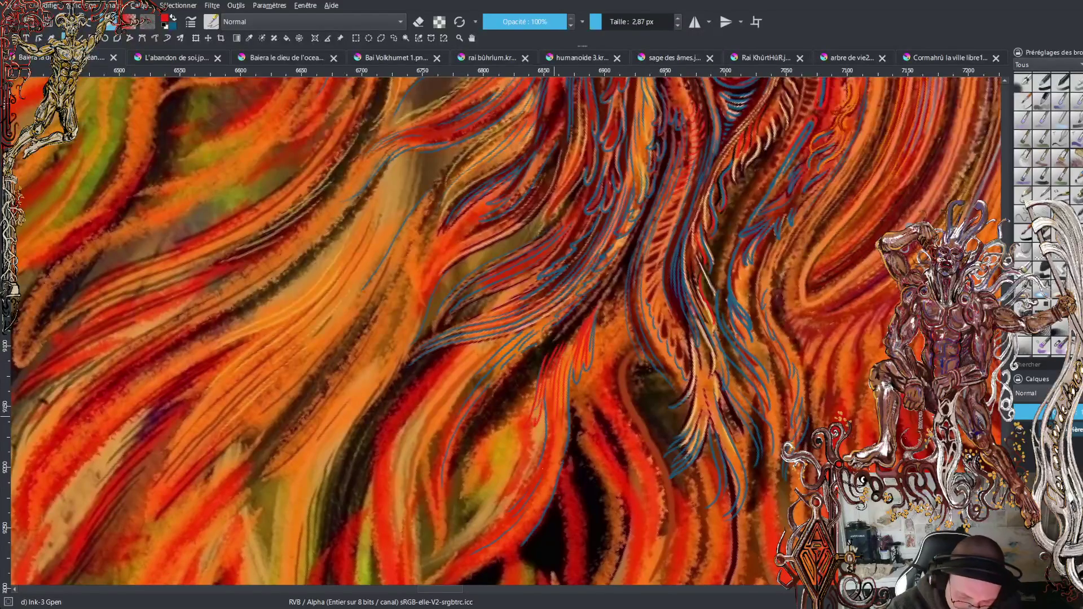
{"action": "left_click_drag", "start_coordinate": [557, 454], "coordinate": [553, 429]}
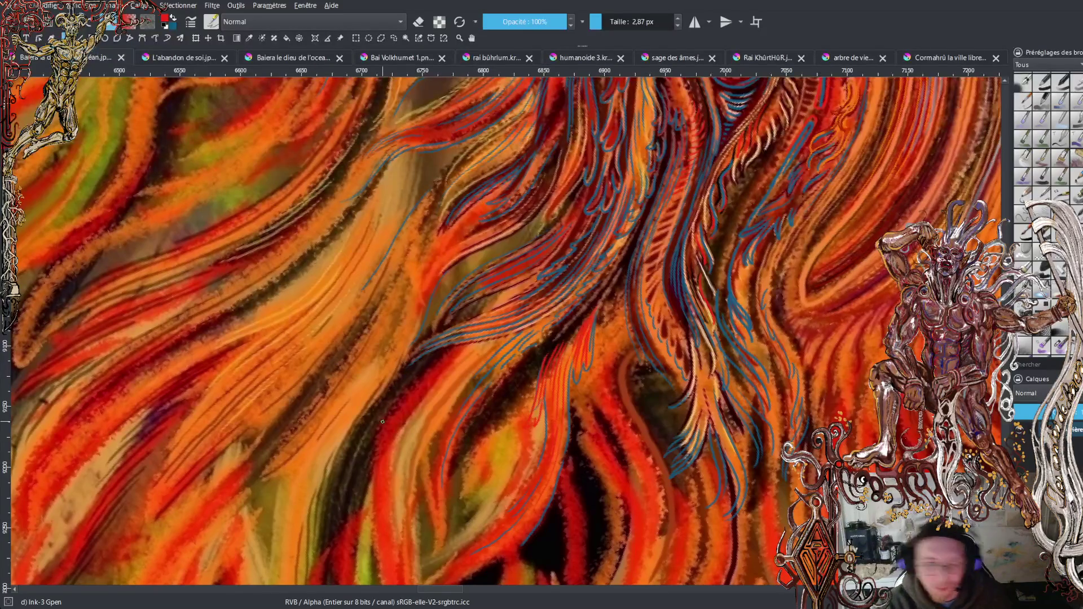
Ink short dark lines in the middle and lower mane
{"action": "scroll", "coordinate": [506, 331], "scroll_direction": "up", "scroll_amount": 5}
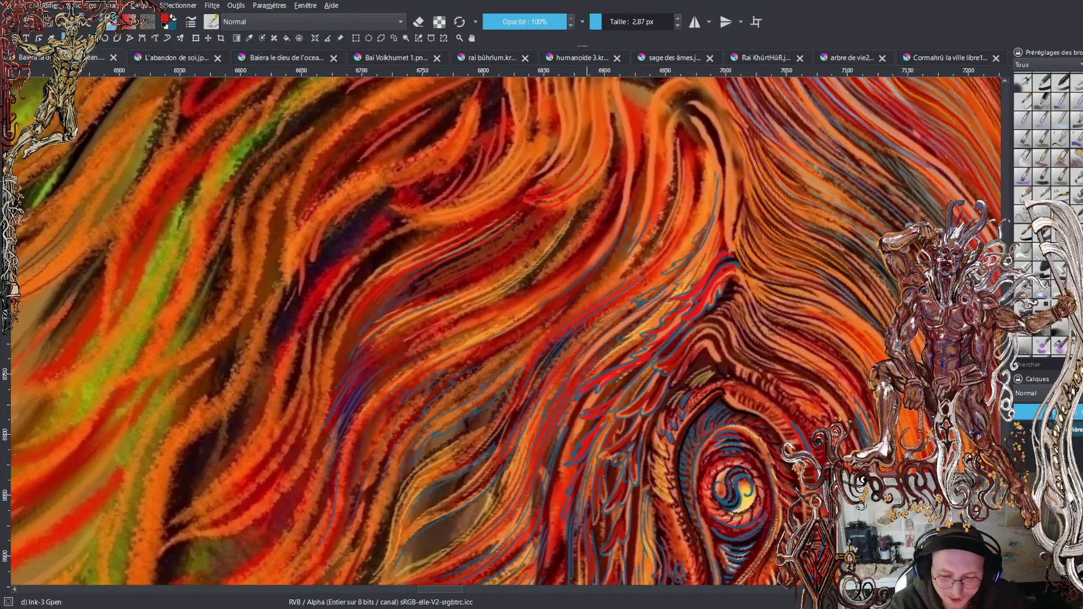
{"action": "scroll", "coordinate": [526, 355], "scroll_direction": "up", "scroll_amount": 5}
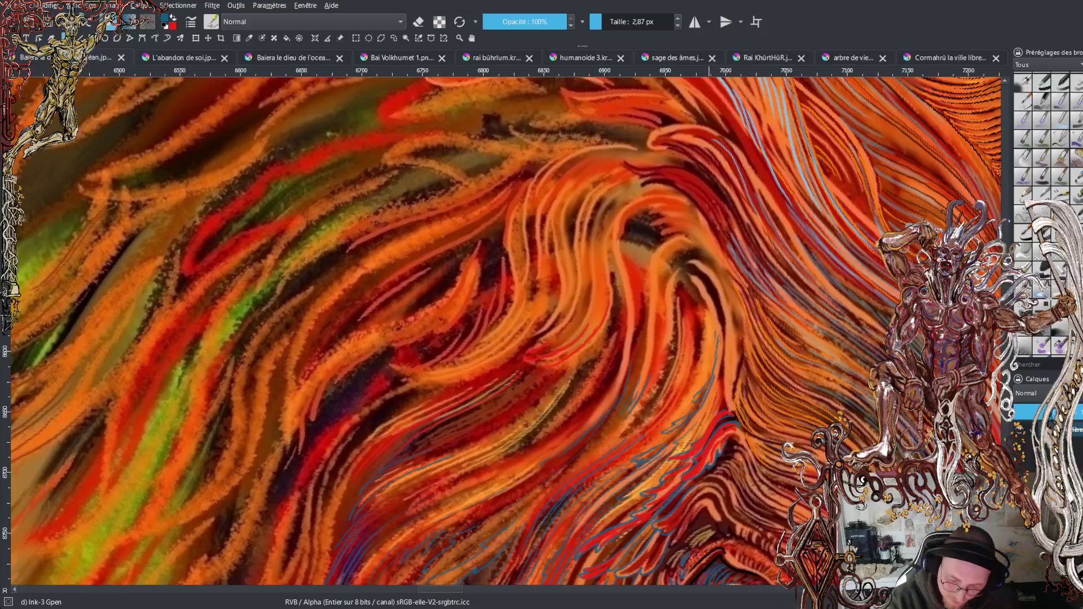
{"action": "left_click_drag", "start_coordinate": [709, 326], "coordinate": [709, 339]}
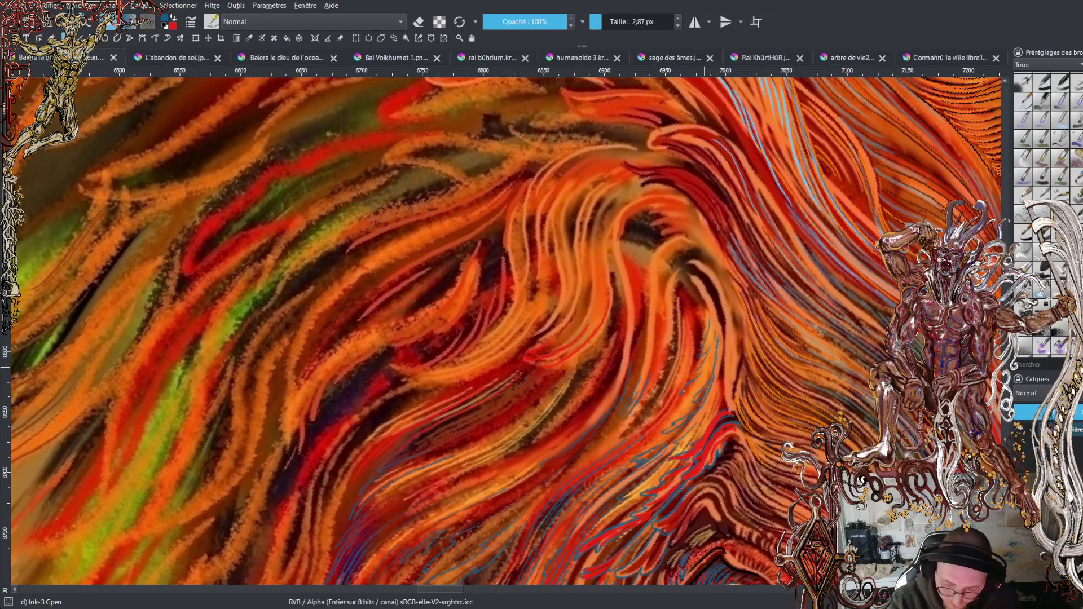
{"action": "left_click_drag", "start_coordinate": [684, 413], "coordinate": [655, 427]}
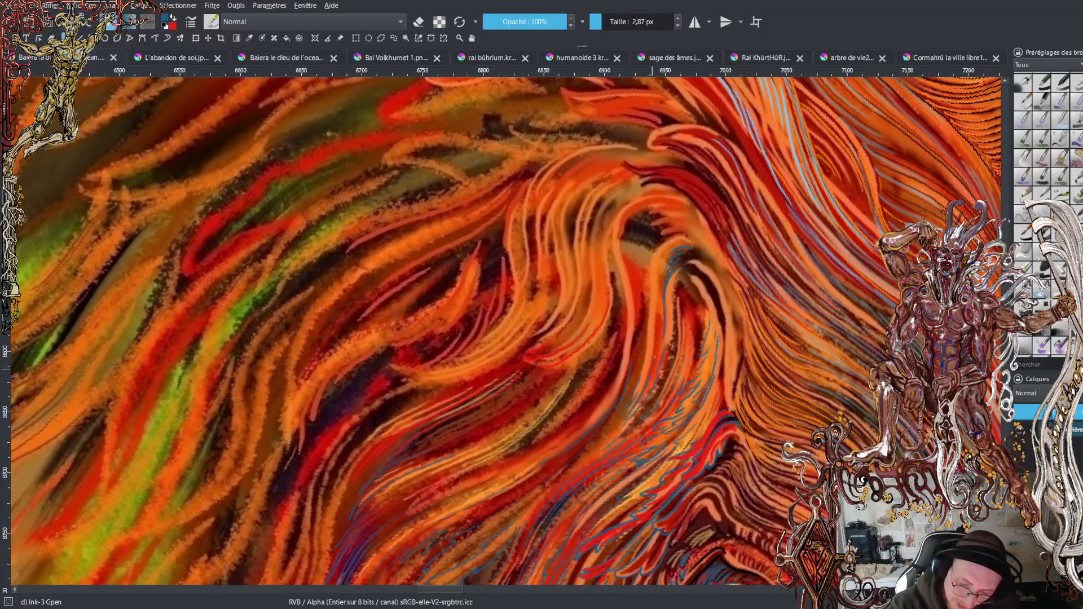
Draw several thin dark-blue strands running upward through the mane, plus a short accent
{"action": "mouse_move", "coordinate": [659, 314]}
{"action": "left_mouse_down"}
{"action": "mouse_move", "coordinate": [658, 262]}
{"action": "mouse_move", "coordinate": [675, 241]}
{"action": "left_mouse_up"}
{"action": "left_click_drag", "start_coordinate": [653, 285], "coordinate": [672, 236]}
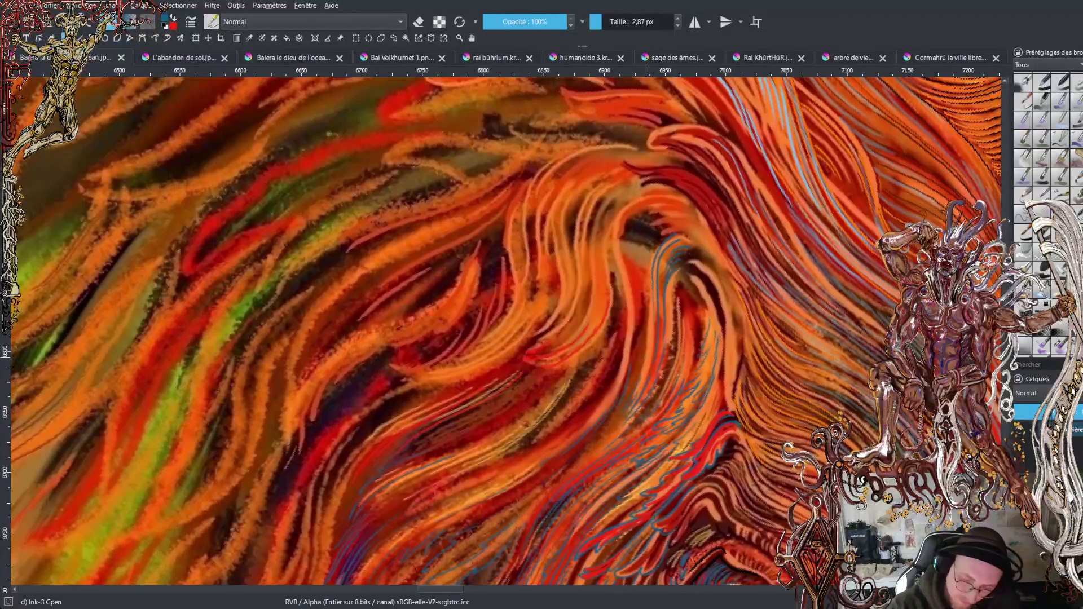
{"action": "left_click_drag", "start_coordinate": [648, 276], "coordinate": [680, 232]}
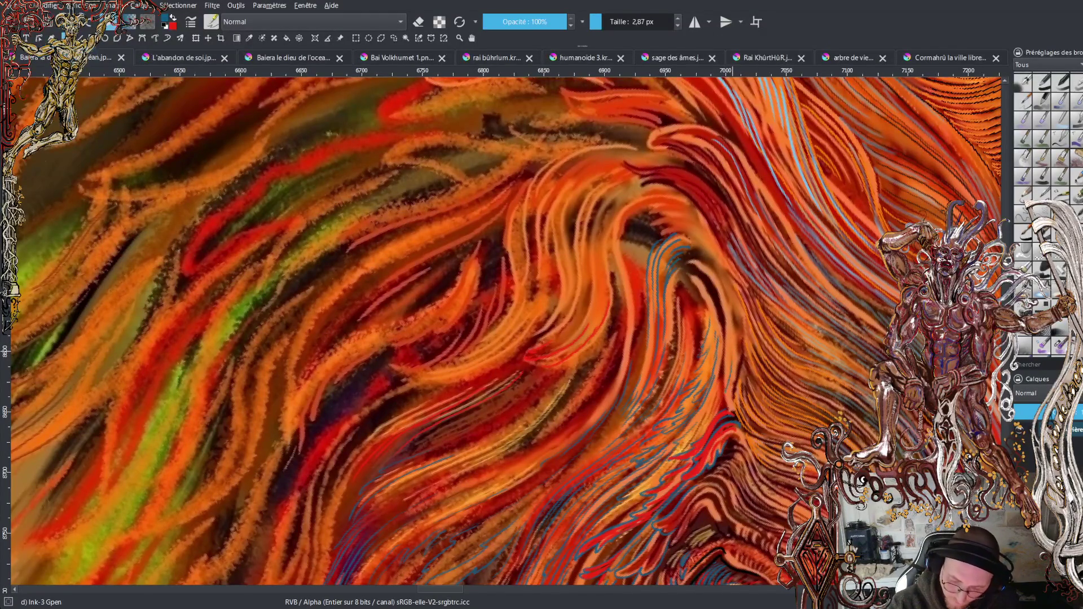
{"action": "left_click_drag", "start_coordinate": [730, 399], "coordinate": [733, 418]}
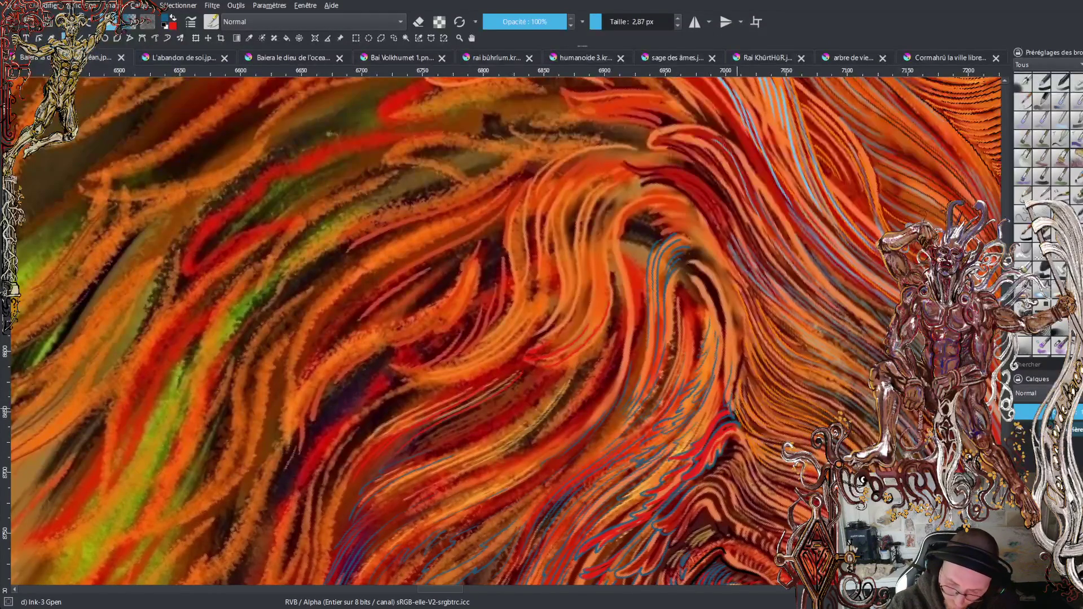
{"action": "mouse_move", "coordinate": [726, 384]}
{"action": "left_mouse_down"}
{"action": "mouse_move", "coordinate": [727, 323]}
{"action": "mouse_move", "coordinate": [700, 264]}
{"action": "left_mouse_up"}
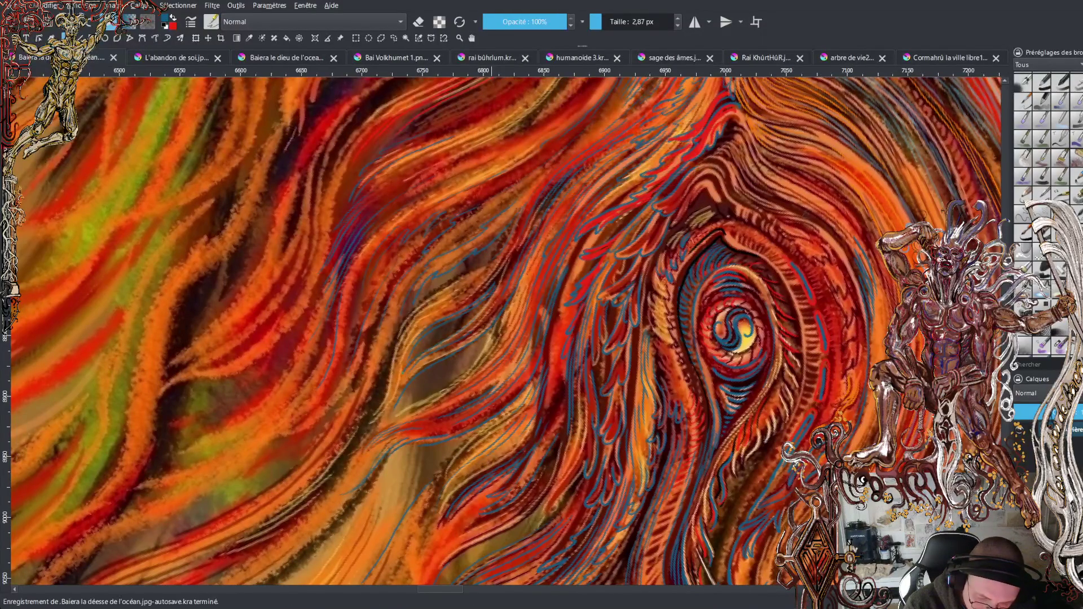
Extend the blue ink strand down-left near the eye and save with Ctrl+S
{"action": "left_click", "coordinate": [441, 418]}
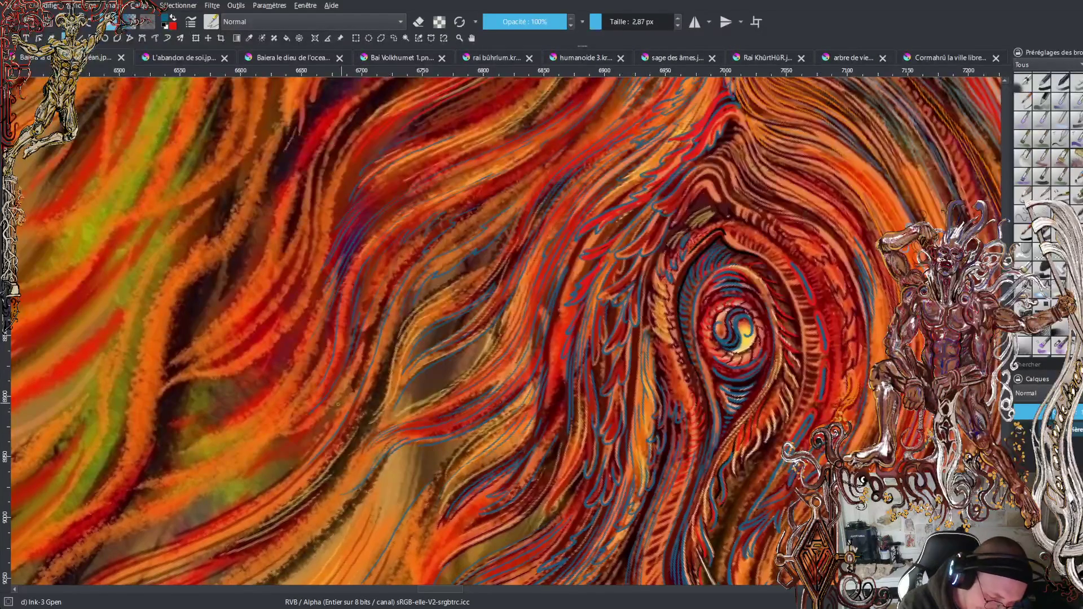
{"action": "left_click_drag", "start_coordinate": [283, 440], "coordinate": [242, 469]}
{"action": "key", "text": "ctrl+s"}
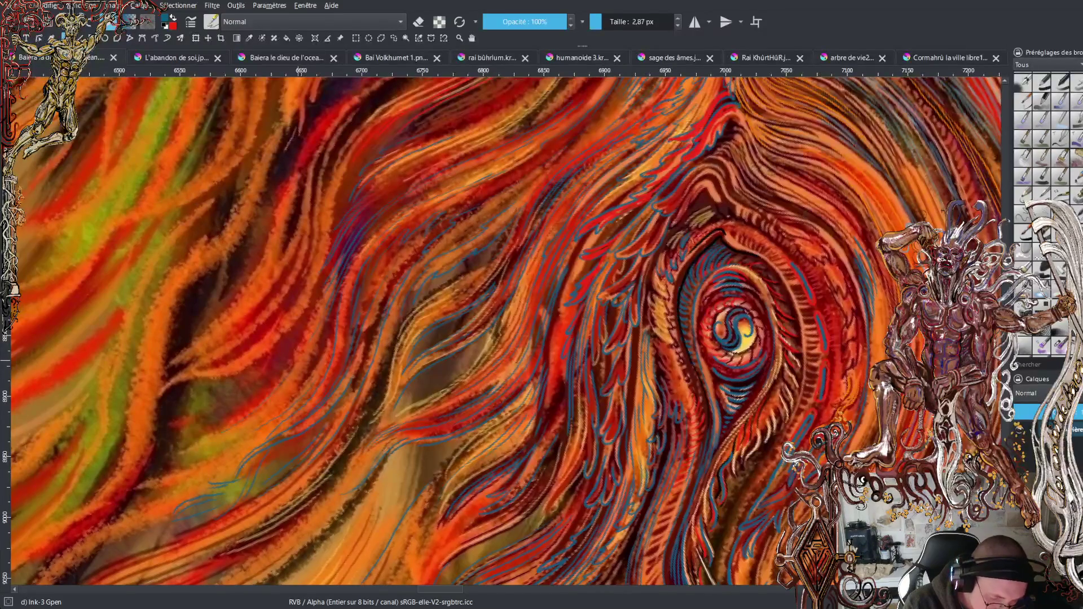
{"action": "scroll", "coordinate": [507, 333], "scroll_direction": "down", "scroll_amount": 3}
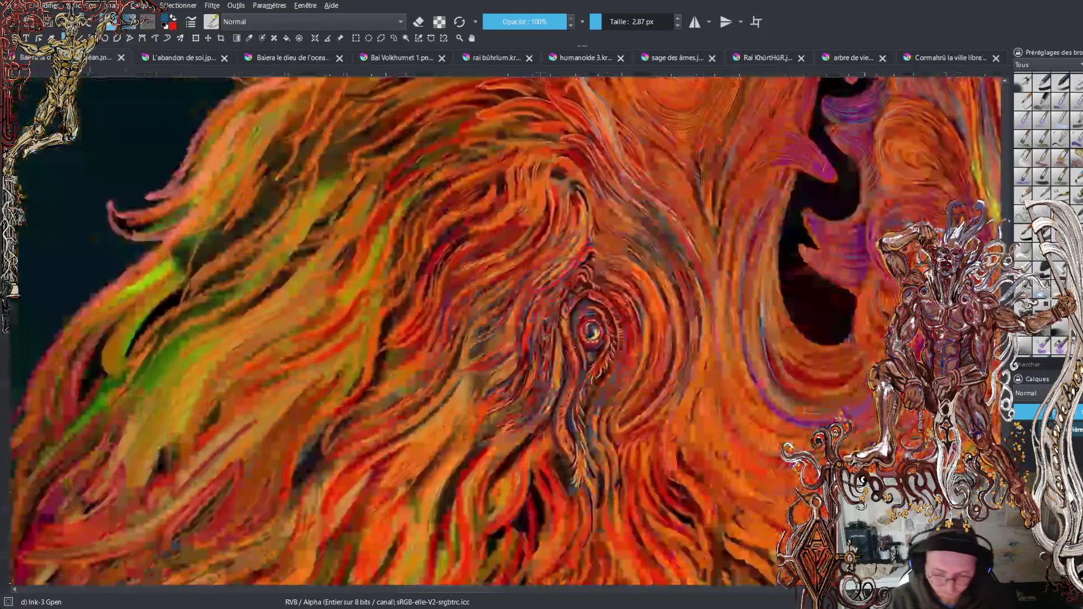
{"action": "scroll", "coordinate": [508, 333], "scroll_direction": "up", "scroll_amount": 1}
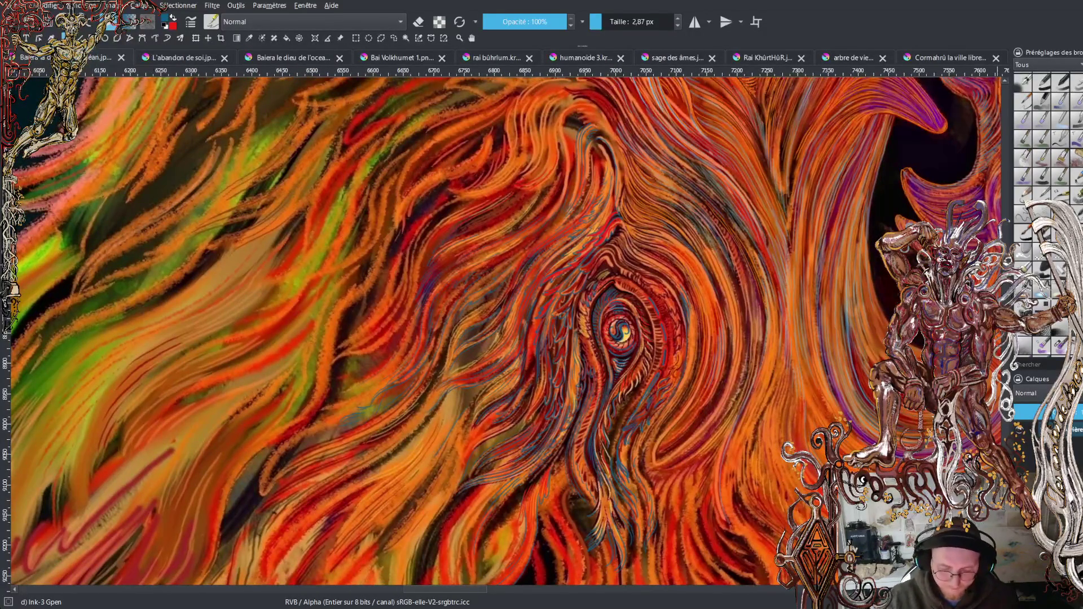
{"action": "mouse_move", "coordinate": [556, 313]}
{"action": "left_mouse_down"}
{"action": "mouse_move", "coordinate": [496, 277]}
{"action": "mouse_move", "coordinate": [451, 316]}
{"action": "mouse_move", "coordinate": [496, 367]}
{"action": "left_mouse_up"}
{"action": "scroll", "coordinate": [541, 339], "scroll_direction": "down", "scroll_amount": 10}
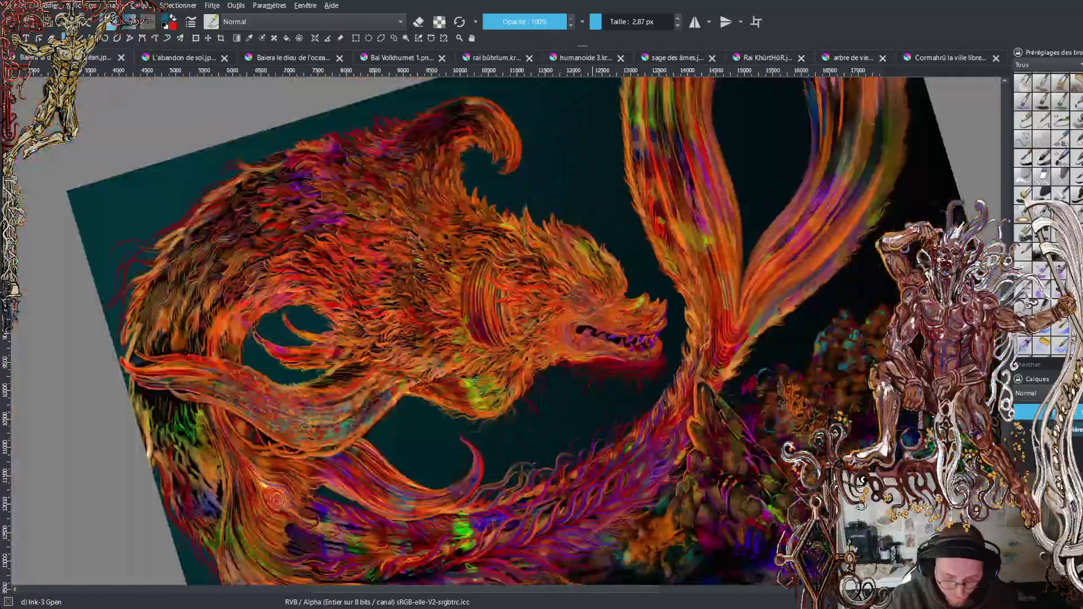
{"action": "scroll", "coordinate": [541, 338], "scroll_direction": "up", "scroll_amount": 2}
{"action": "left_click_drag", "start_coordinate": [542, 339], "coordinate": [751, 390]}
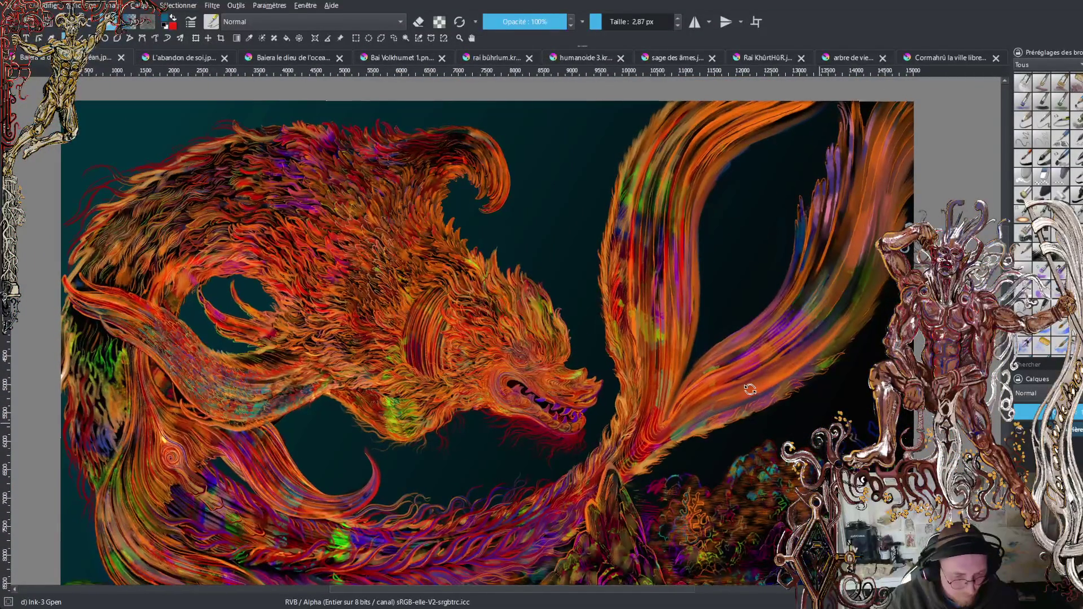
{"action": "scroll", "coordinate": [651, 433], "scroll_direction": "up", "scroll_amount": 5}
{"action": "scroll", "coordinate": [650, 432], "scroll_direction": "up", "scroll_amount": 4}
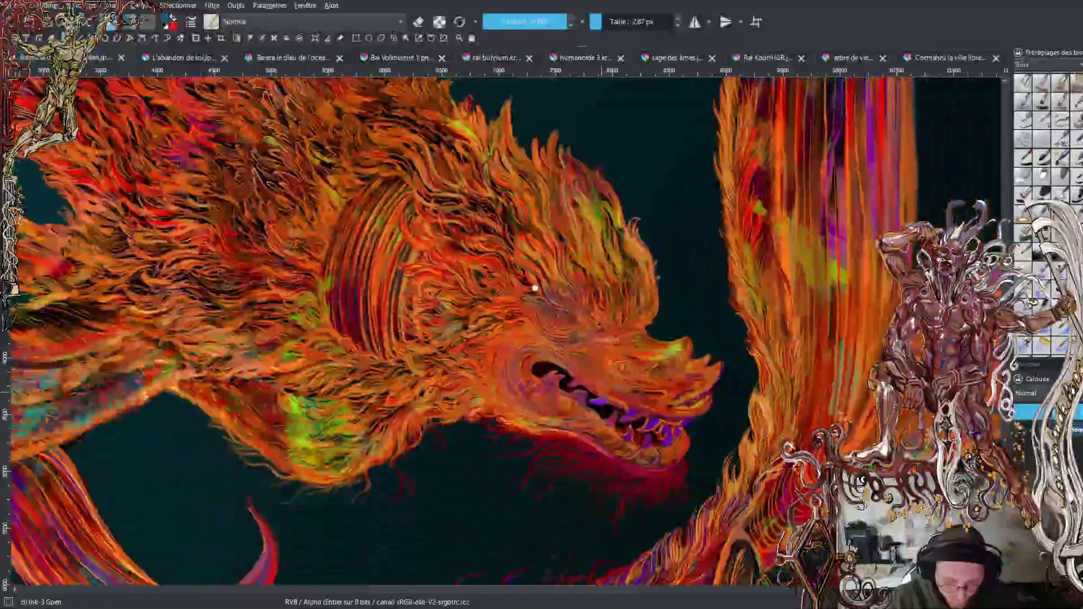
{"action": "scroll", "coordinate": [575, 330], "scroll_direction": "up", "scroll_amount": 3}
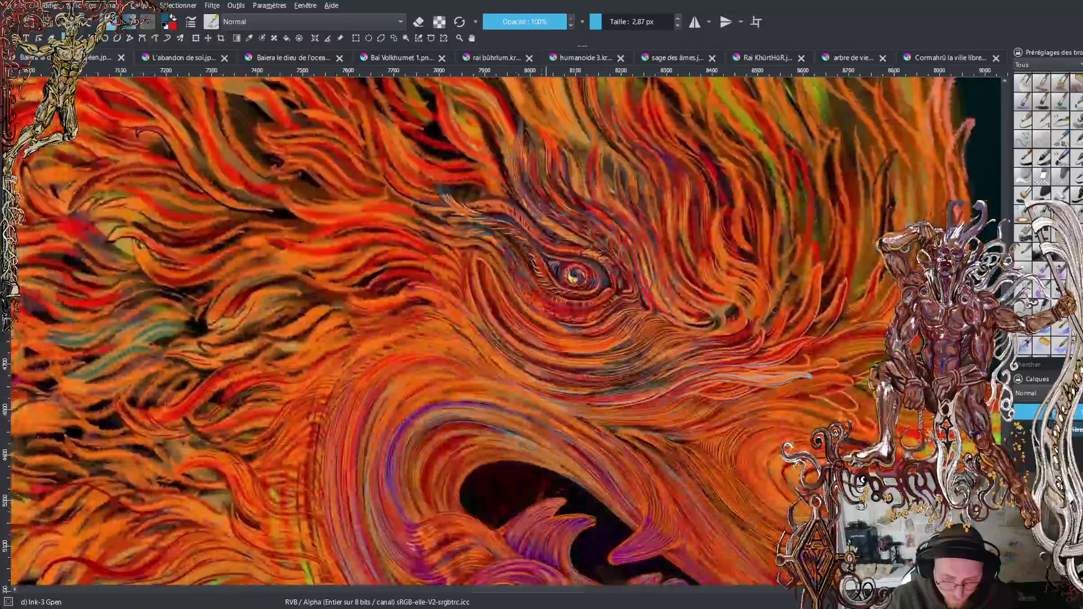
{"action": "scroll", "coordinate": [576, 330], "scroll_direction": "up", "scroll_amount": 3}
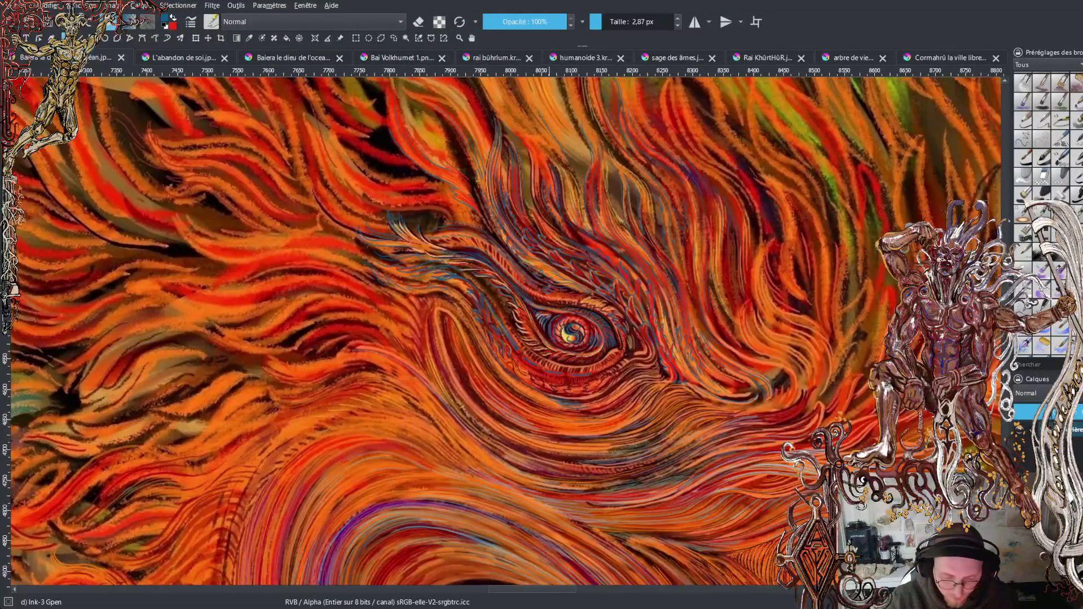
{"action": "scroll", "coordinate": [572, 348], "scroll_direction": "up", "scroll_amount": 2}
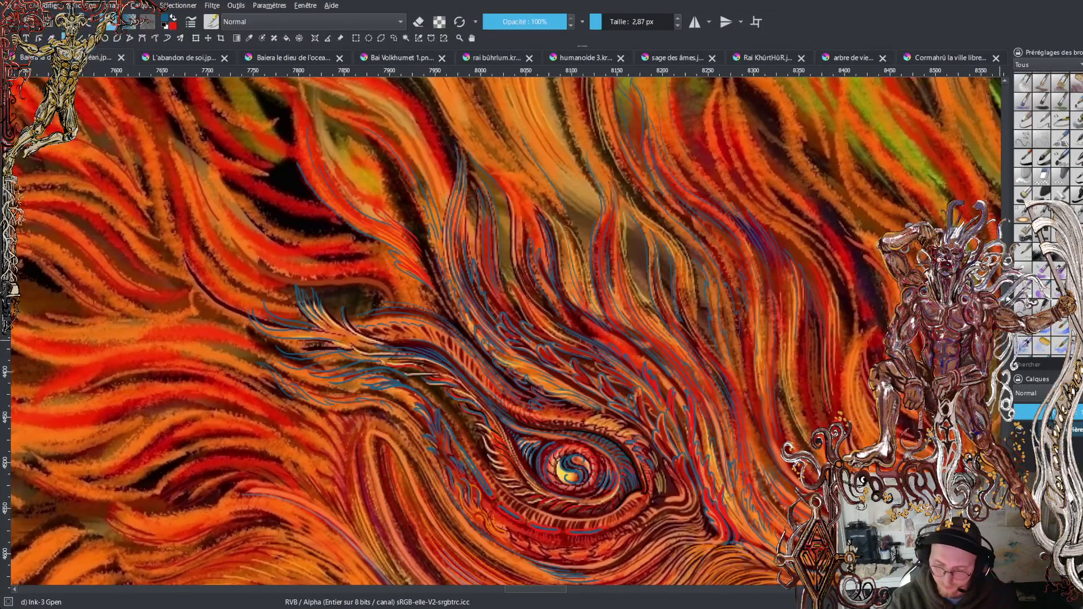
{"action": "scroll", "coordinate": [508, 333], "scroll_direction": "up", "scroll_amount": 3}
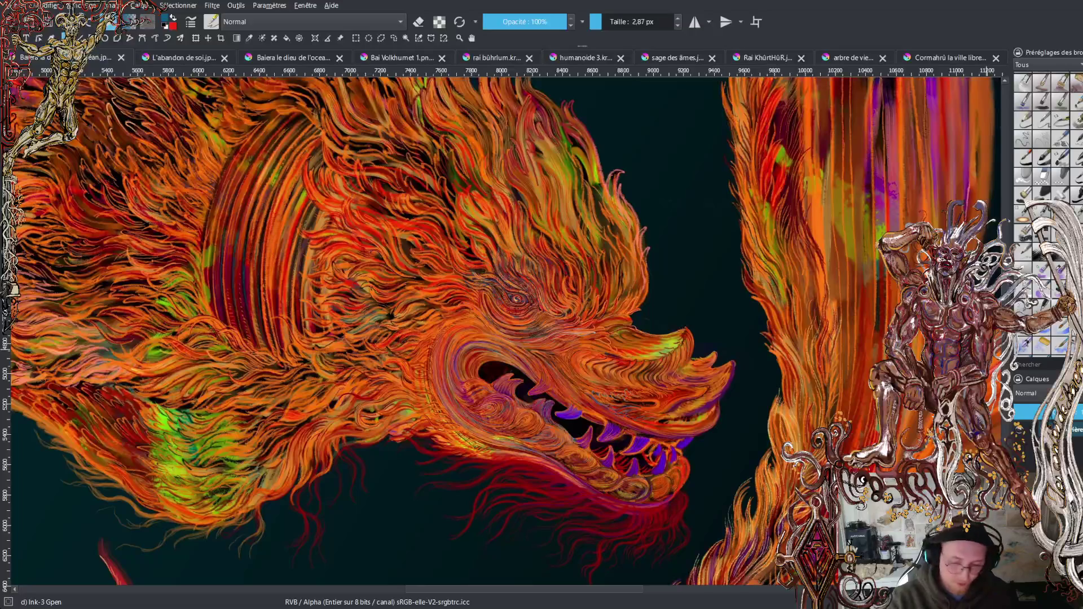
Pan and zoom the canvas in on the spiral eye and its surrounding flame strands
{"action": "scroll", "coordinate": [508, 333], "scroll_direction": "up", "scroll_amount": 1}
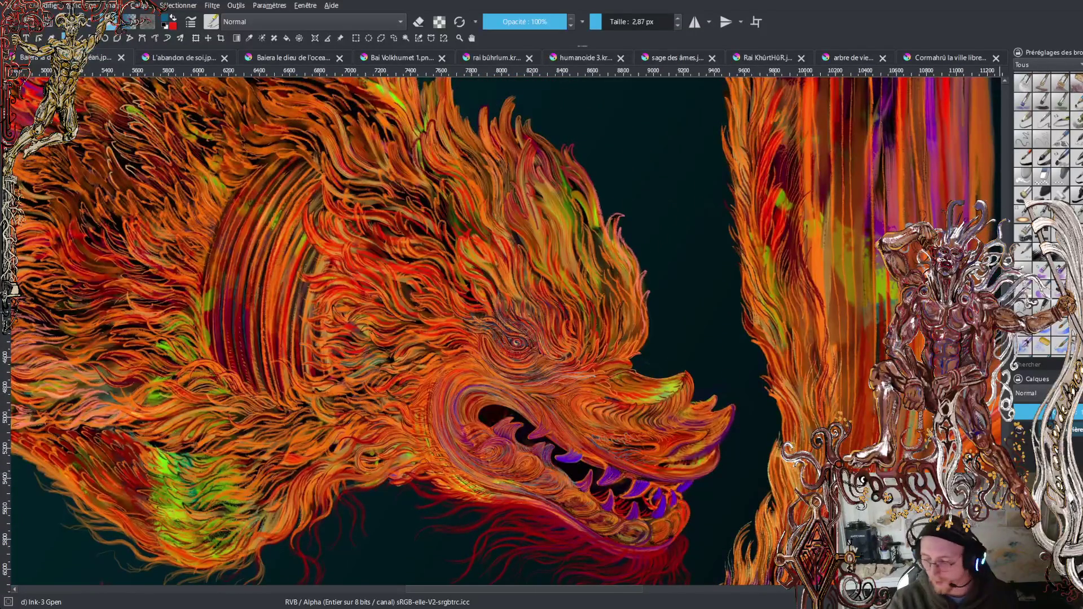
{"action": "scroll", "coordinate": [508, 333], "scroll_direction": "down", "scroll_amount": 2}
{"action": "scroll", "coordinate": [506, 332], "scroll_direction": "up", "scroll_amount": 1}
{"action": "scroll", "coordinate": [506, 331], "scroll_direction": "up", "scroll_amount": 2, "text": "ctrl"}
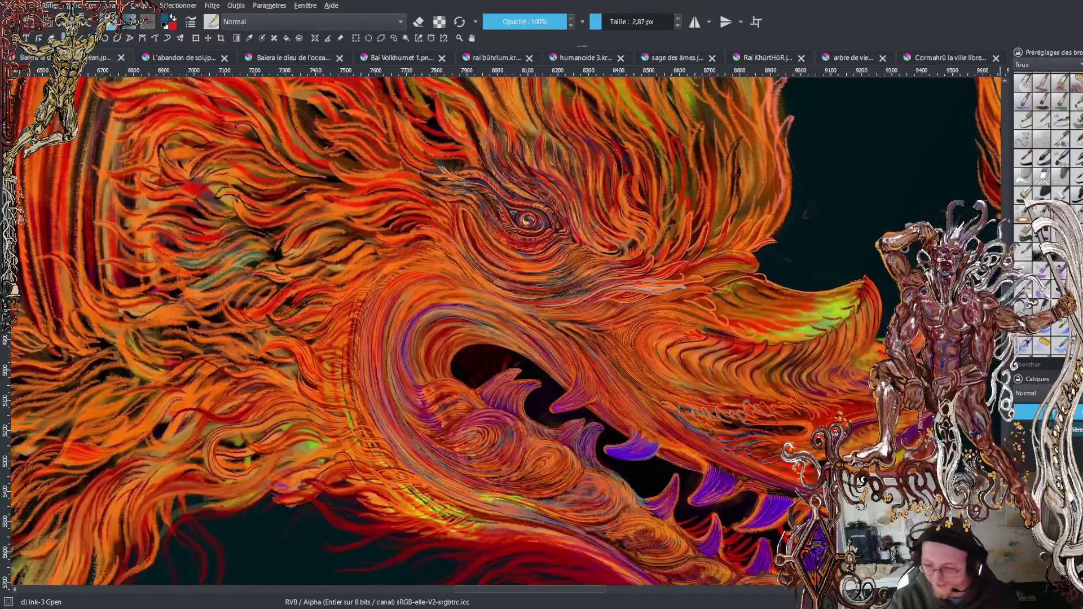
{"action": "scroll", "coordinate": [506, 331], "scroll_direction": "up", "scroll_amount": 1}
{"action": "scroll", "coordinate": [506, 331], "scroll_direction": "up", "scroll_amount": 2, "text": "ctrl"}
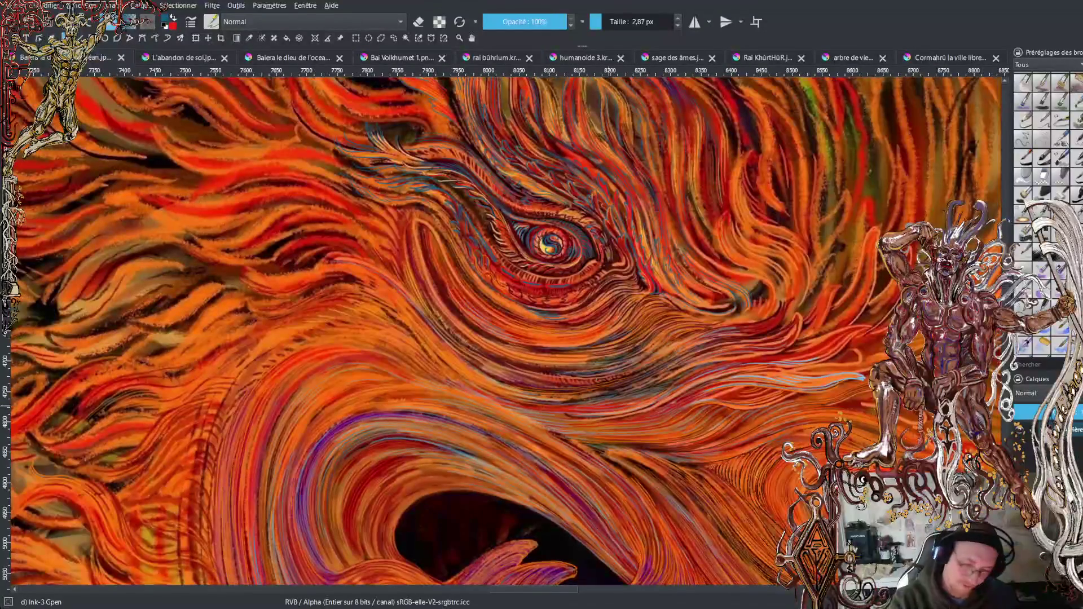
{"action": "scroll", "coordinate": [506, 332], "scroll_direction": "up", "scroll_amount": 3}
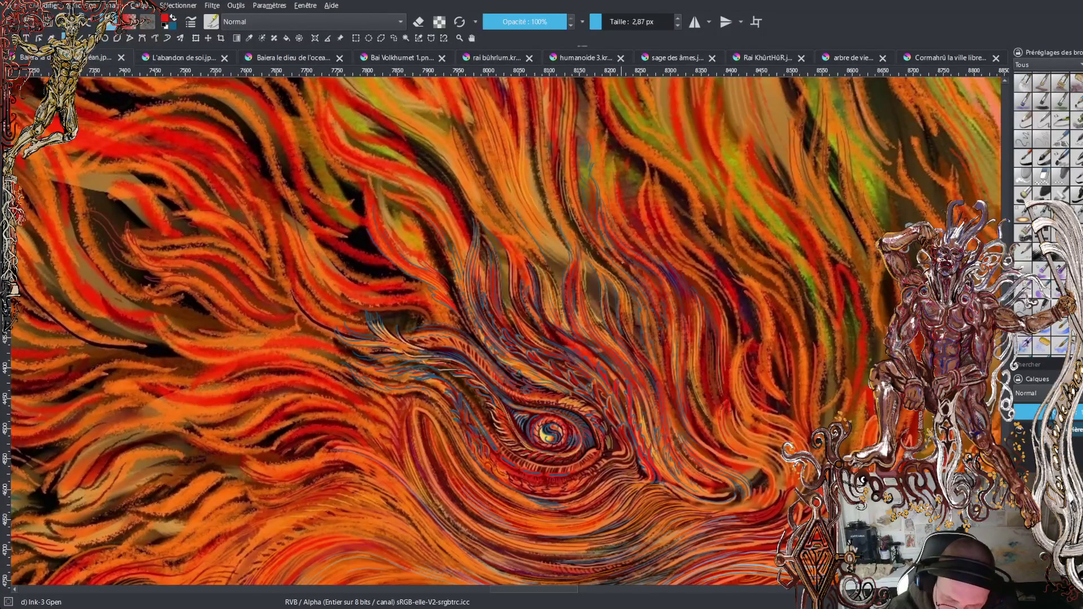
Save with Ctrl+S, then add one thin dark Ink-3 Gpen stroke to the upper mane
{"action": "key", "text": "ctrl+s"}
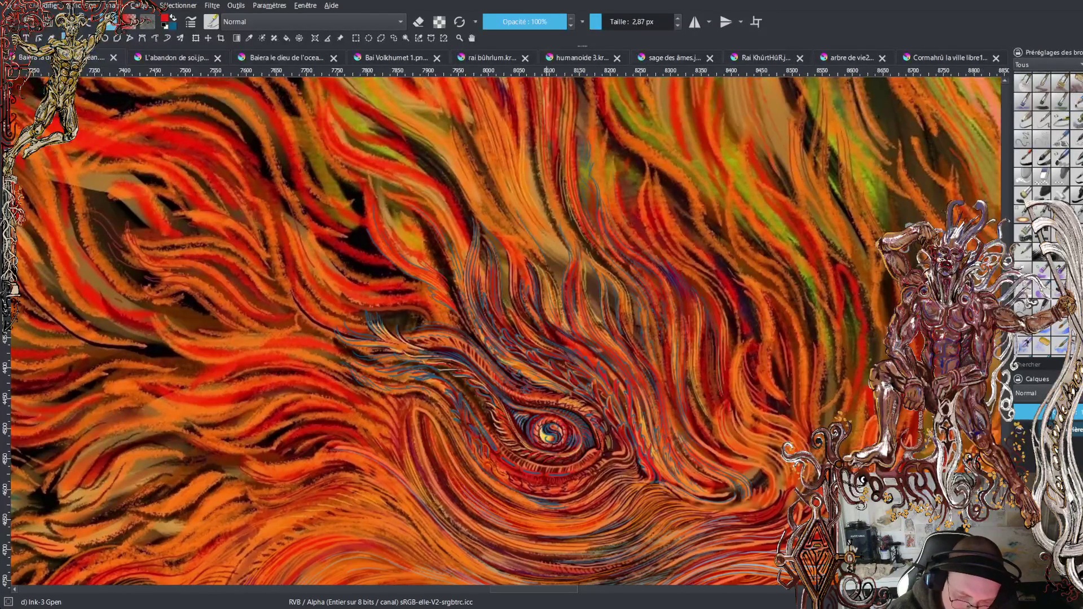
{"action": "left_click_drag", "start_coordinate": [540, 208], "coordinate": [528, 171]}
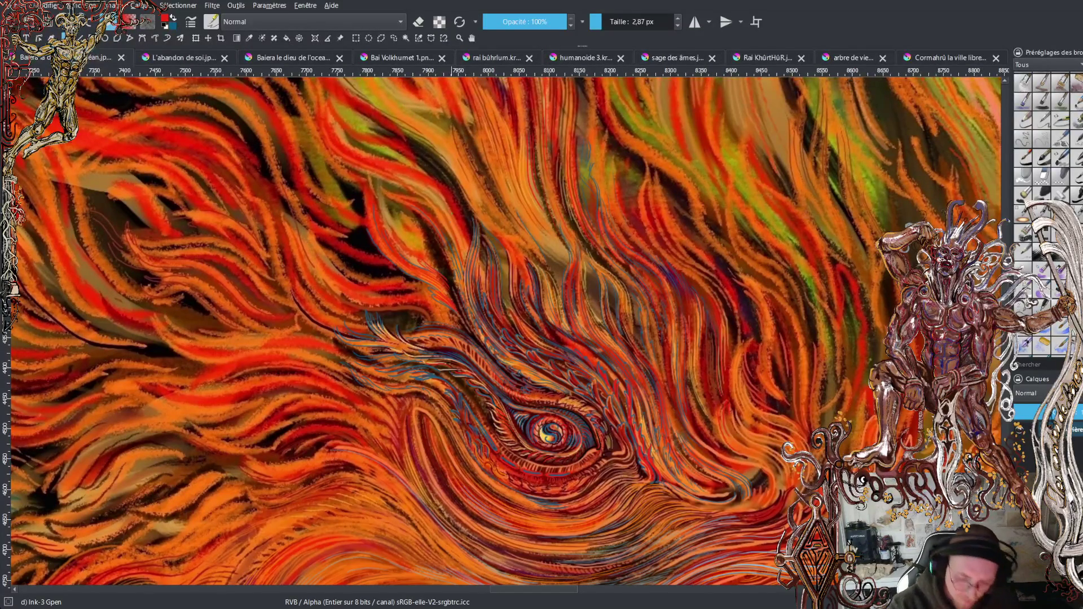
{"action": "scroll", "coordinate": [508, 327], "scroll_direction": "down", "scroll_amount": 5}
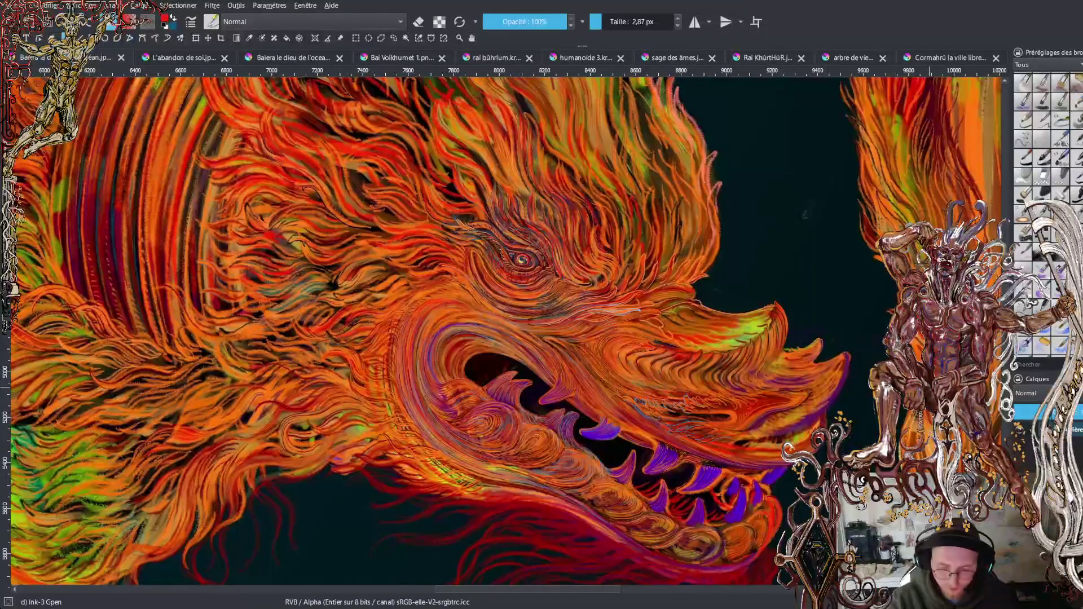
Zoom in and out with plus and minus to frame the eye and open jaw
{"action": "key", "text": "plus"}
{"action": "key", "text": "plus"}
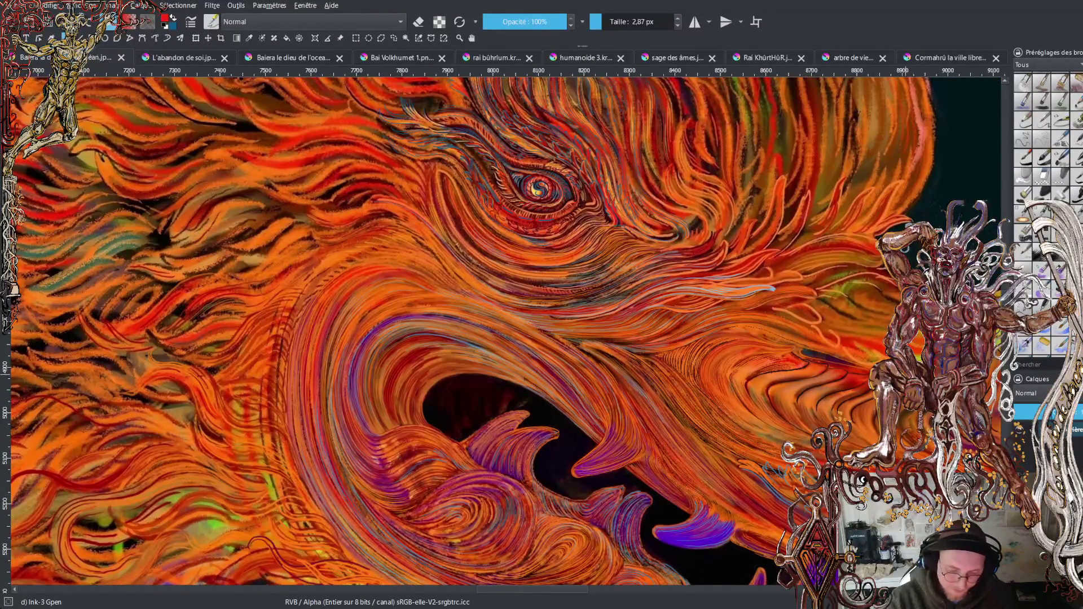
{"action": "key", "text": "minus"}
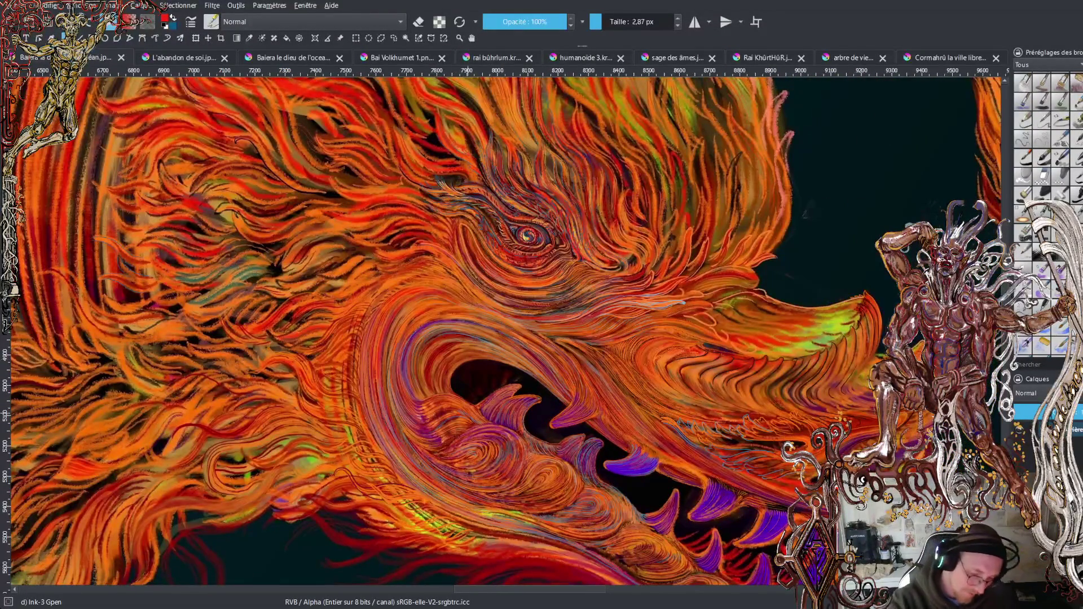
{"action": "key", "text": "plus"}
{"action": "key", "text": "plus"}
{"action": "key", "text": "minus"}
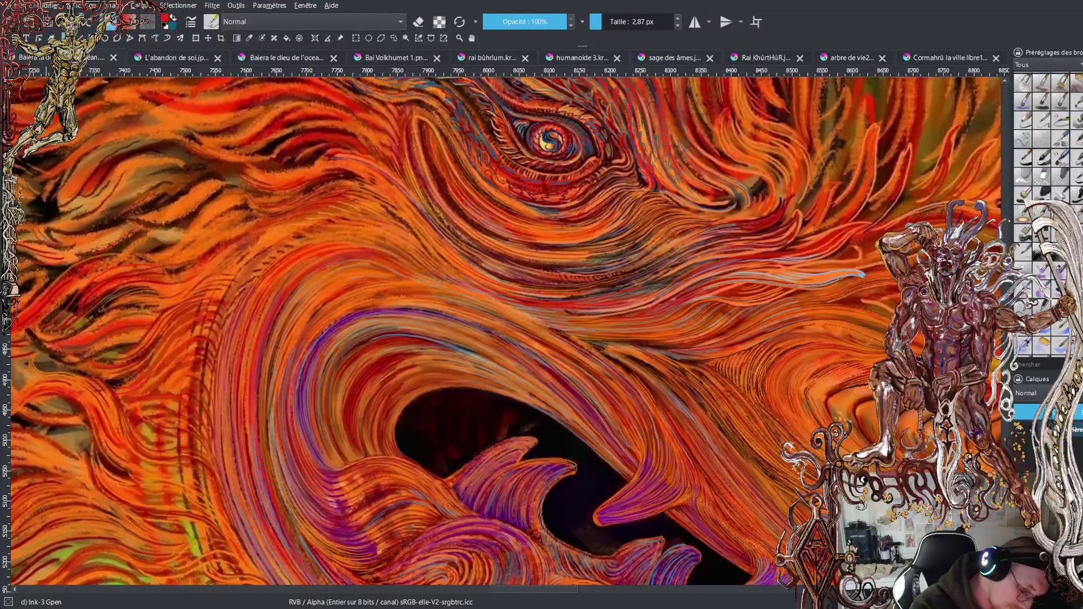
Paint a thin red stroke and a small dark red mark in the mane left of the jaw
{"action": "mouse_move", "coordinate": [60, 232]}
{"action": "left_mouse_down"}
{"action": "mouse_move", "coordinate": [113, 226]}
{"action": "mouse_move", "coordinate": [115, 210]}
{"action": "mouse_move", "coordinate": [195, 184]}
{"action": "mouse_move", "coordinate": [103, 209]}
{"action": "left_mouse_up"}
{"action": "left_click_drag", "start_coordinate": [134, 172], "coordinate": [121, 183]}
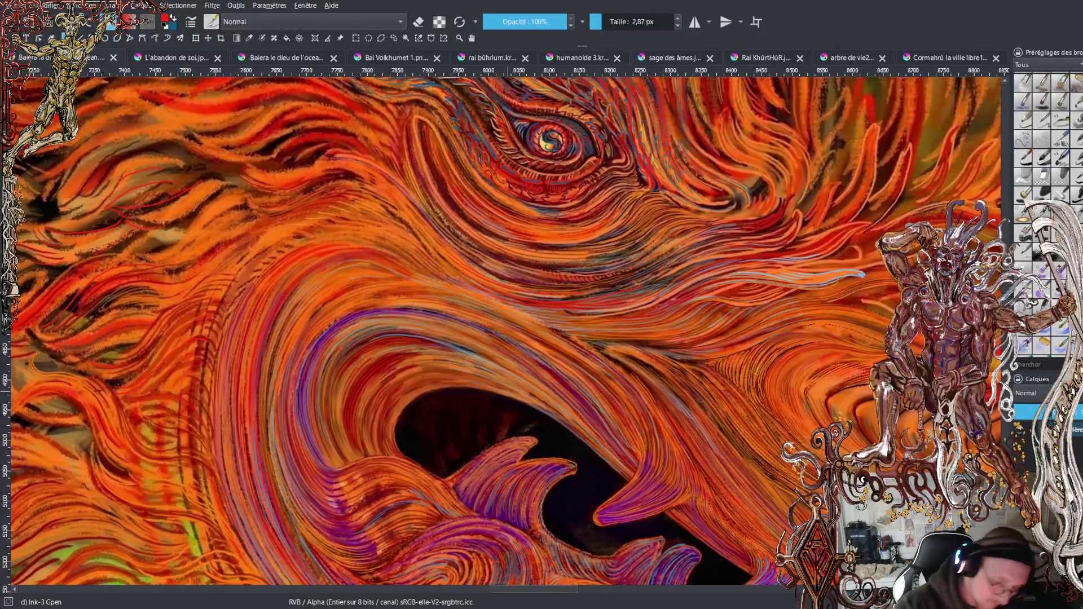
{"action": "left_click_drag", "start_coordinate": [530, 591], "coordinate": [479, 591]}
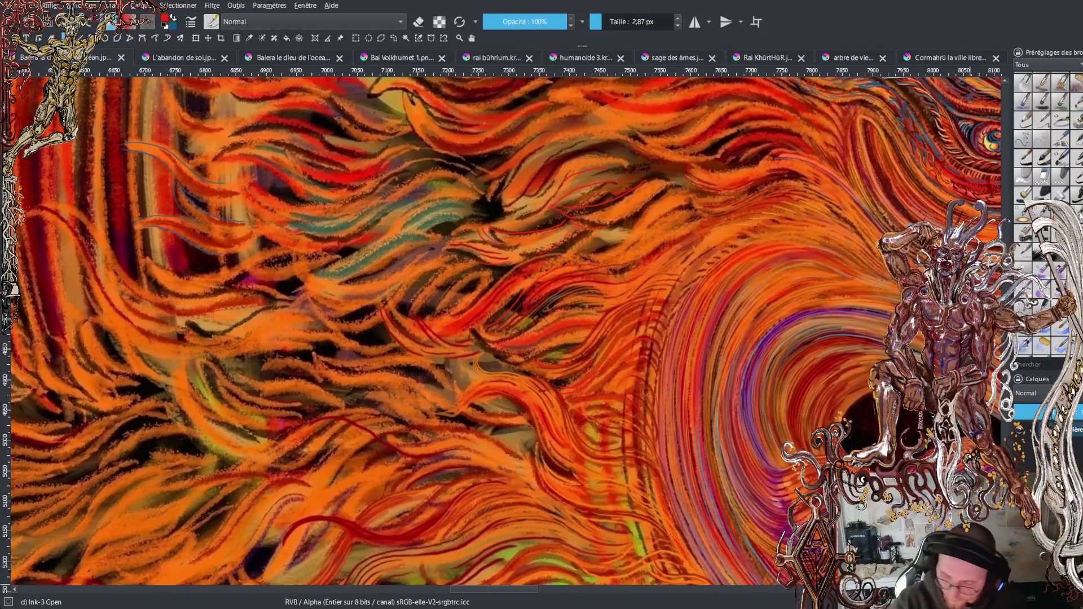
Switch to the Ink-4 Pen Rough preset at 4.83 px and zoom in on the feathered wing
{"action": "scroll", "coordinate": [1047, 215], "scroll_direction": "down", "scroll_amount": 3}
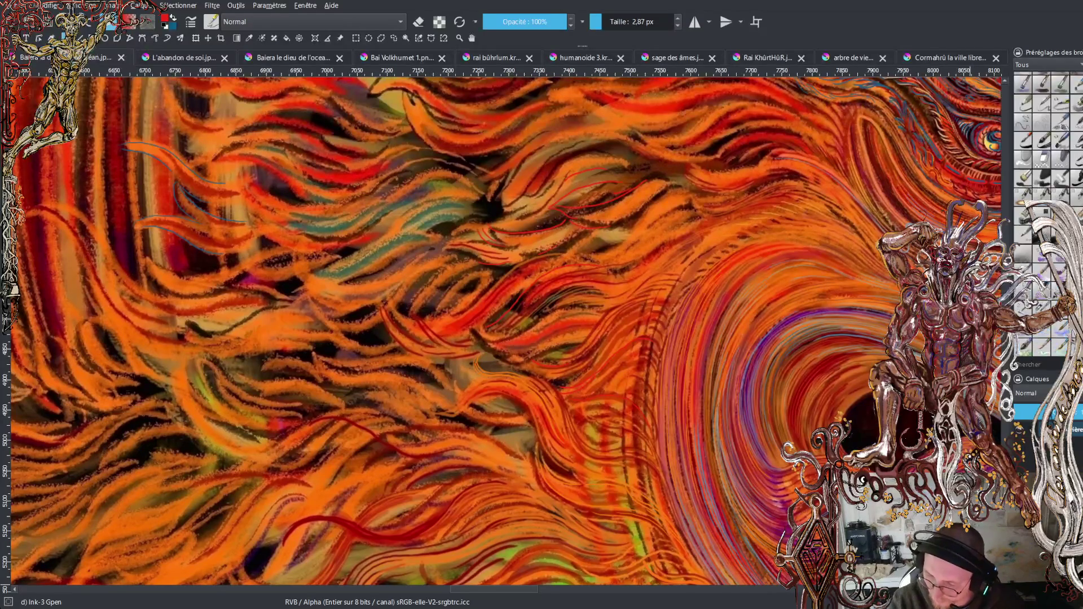
{"action": "left_click", "coordinate": [1079, 212]}
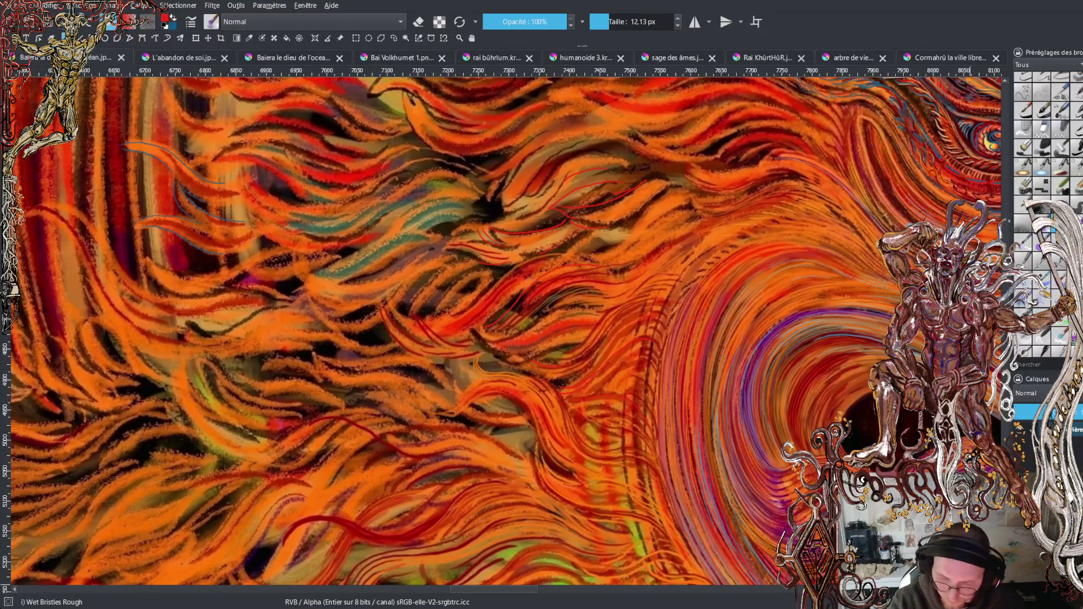
{"action": "key", "text": "minus"}
{"action": "key", "text": "minus"}
{"action": "key", "text": "minus"}
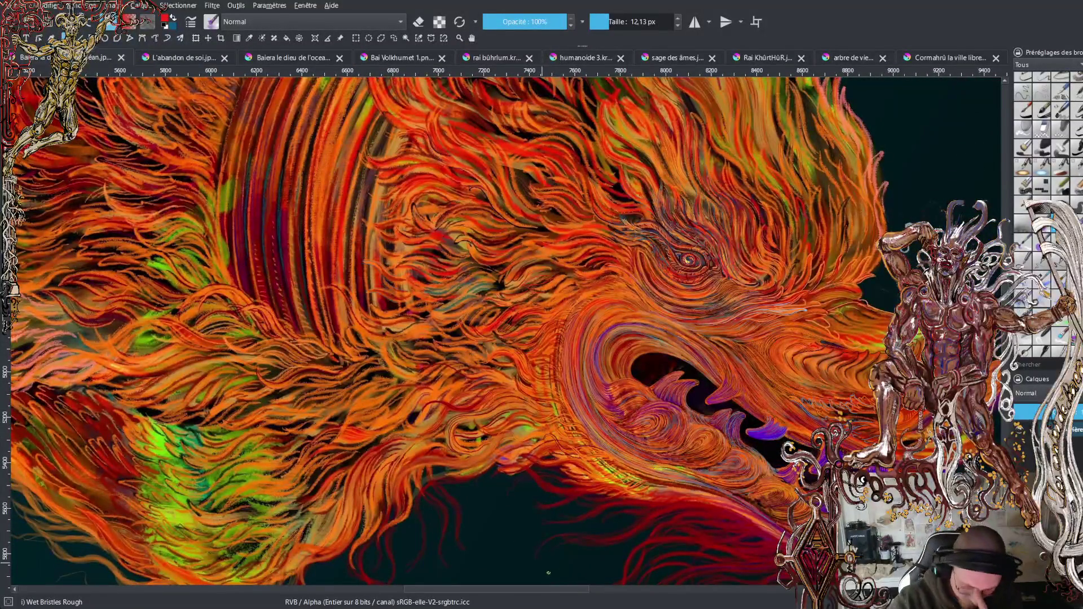
{"action": "left_click_drag", "start_coordinate": [559, 589], "coordinate": [363, 590]}
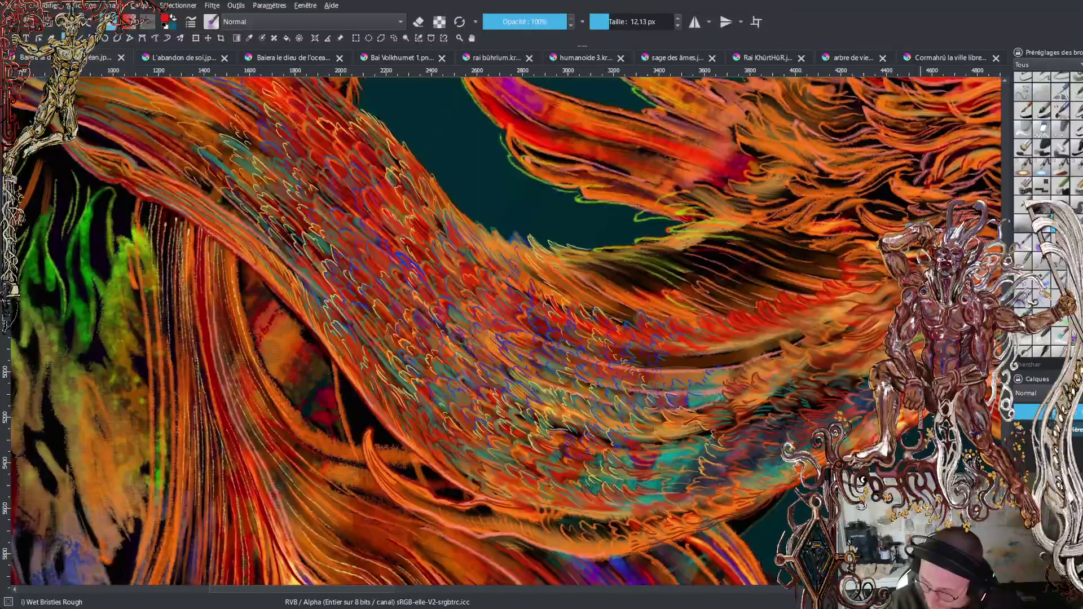
{"action": "key", "text": "slash"}
{"action": "key", "text": "ctrl+plus"}
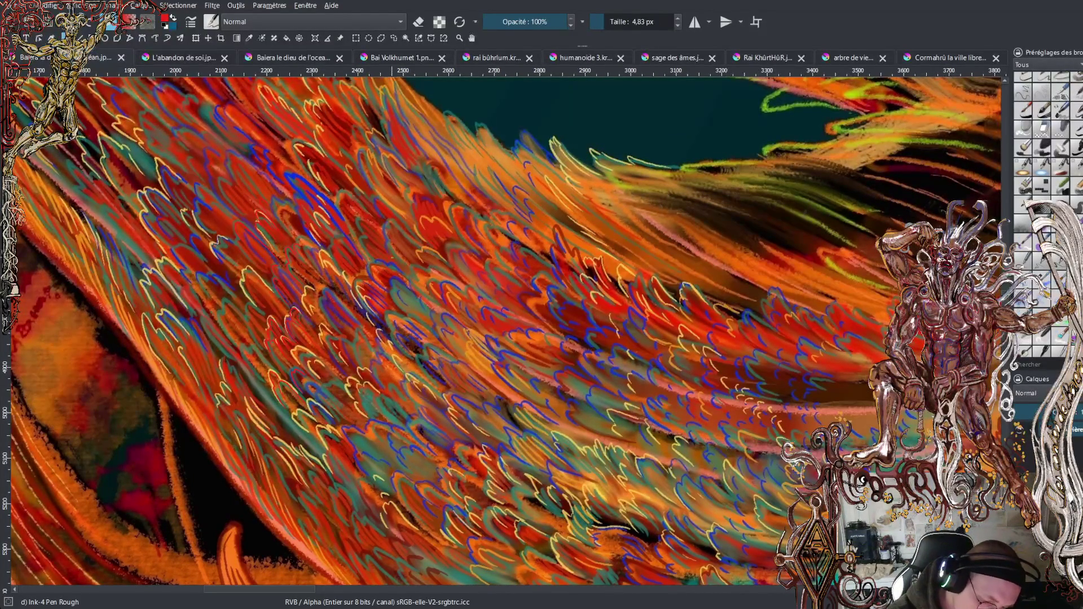
{"action": "key", "text": "alt+Tab"}
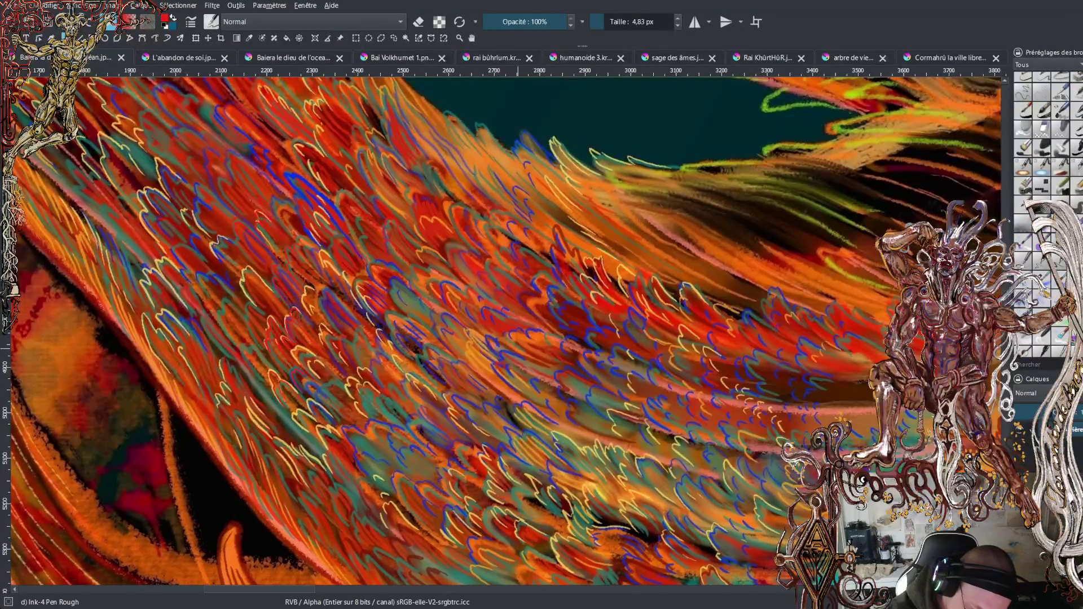
{"action": "left_click", "coordinate": [518, 349]}
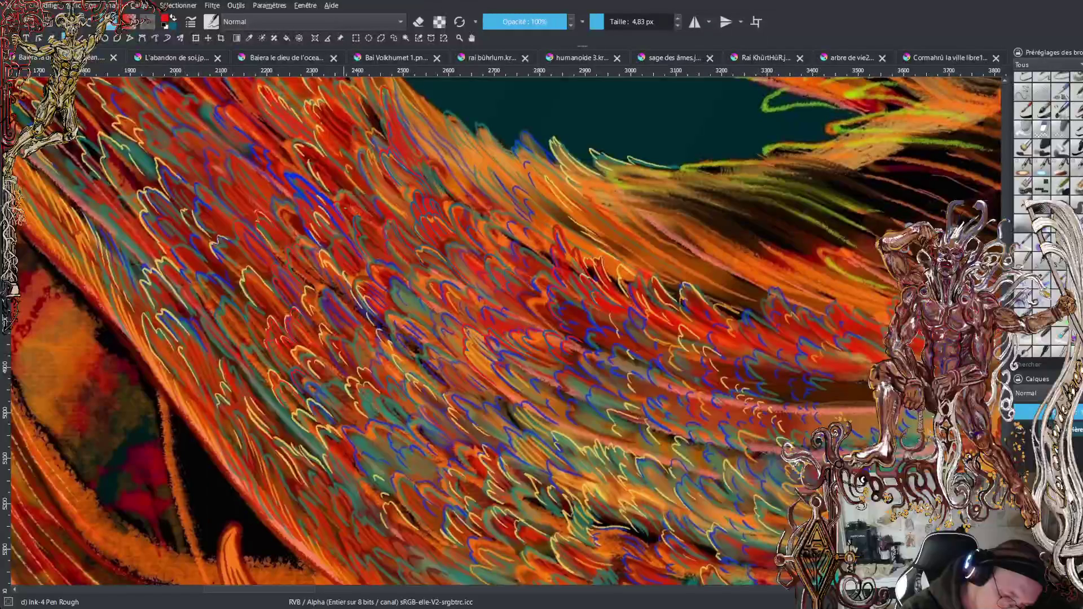
Swap the foreground and background colours three times, then zoom out to see the whole dragon
{"action": "key", "text": "x"}
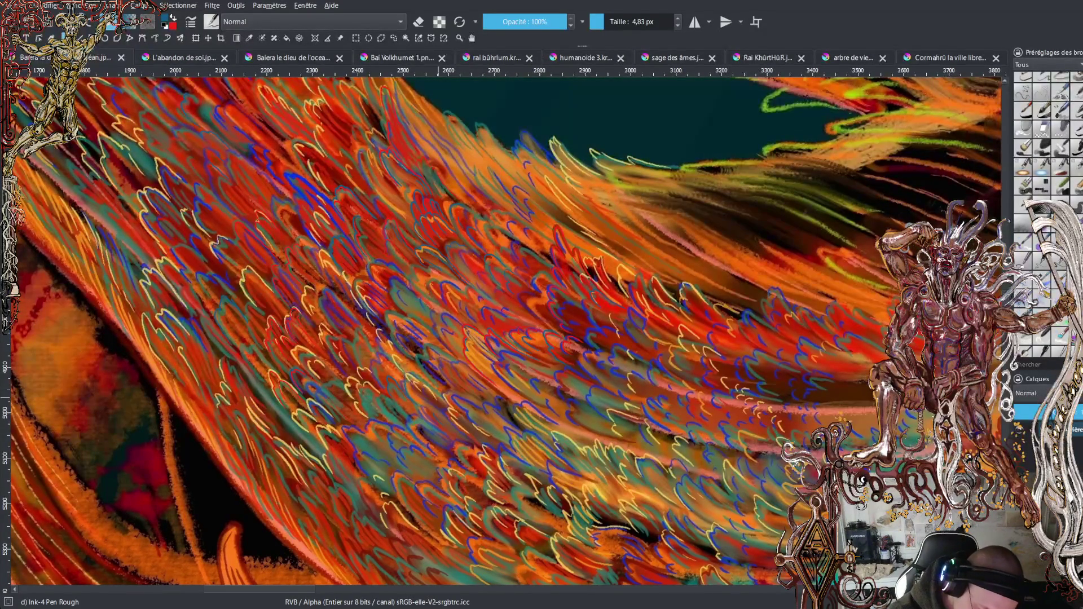
{"action": "key", "text": "x"}
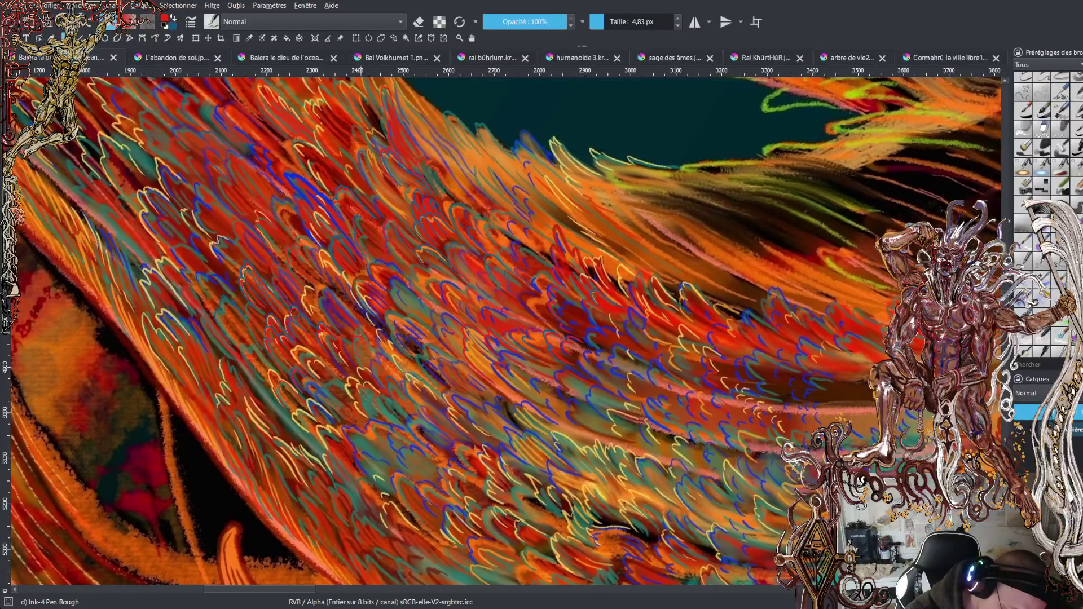
{"action": "key", "text": "x"}
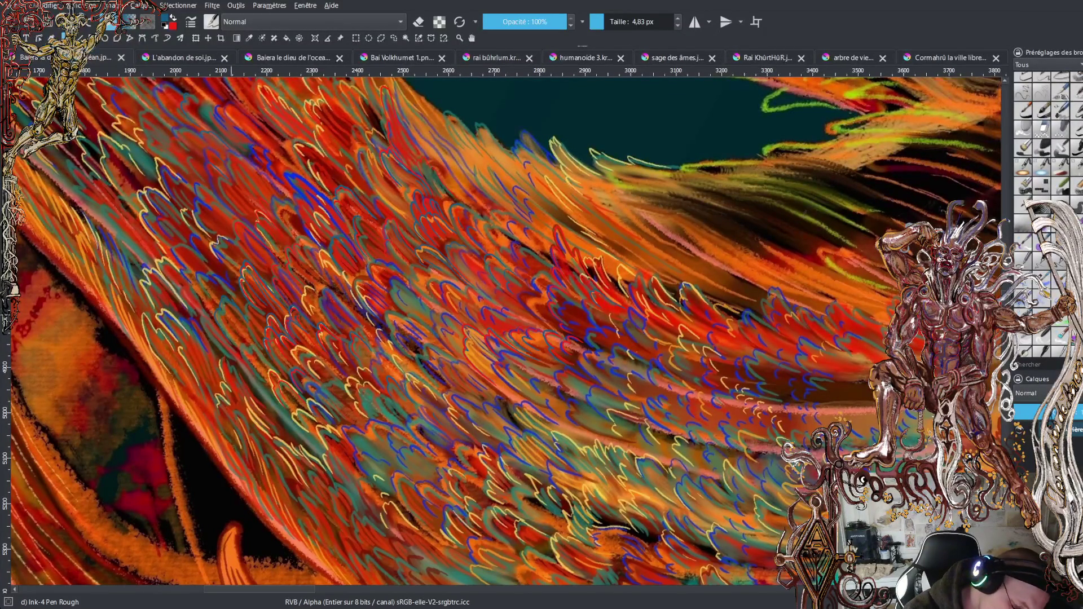
{"action": "key", "text": "minus"}
{"action": "key", "text": "minus"}
{"action": "key", "text": "minus"}
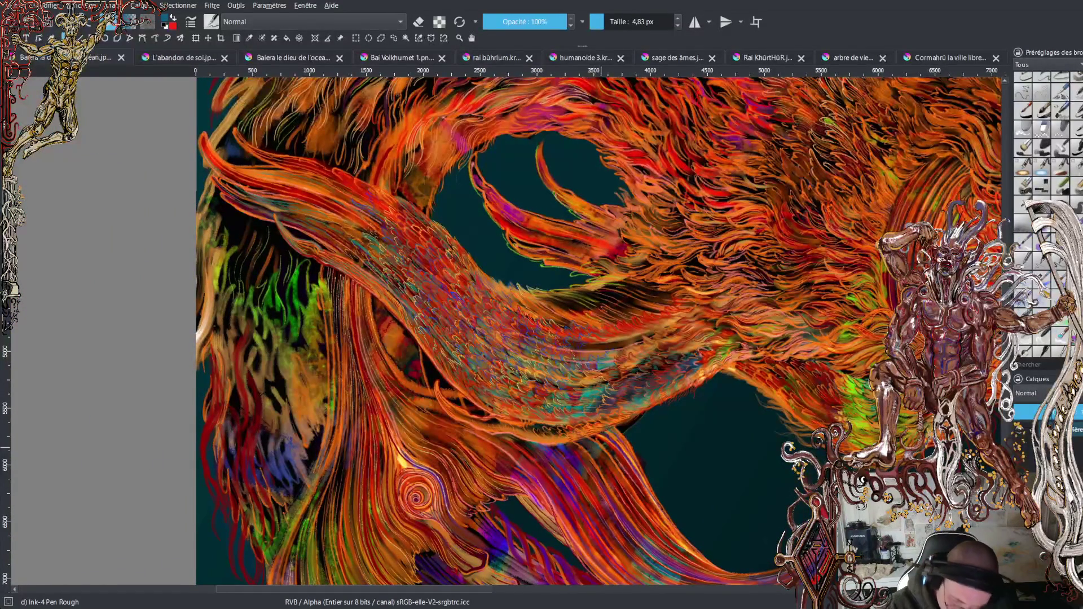
Scroll down to the lower neck and zoom in on the feathers above the teal gap
{"action": "scroll", "coordinate": [598, 331], "scroll_direction": "down", "scroll_amount": 5}
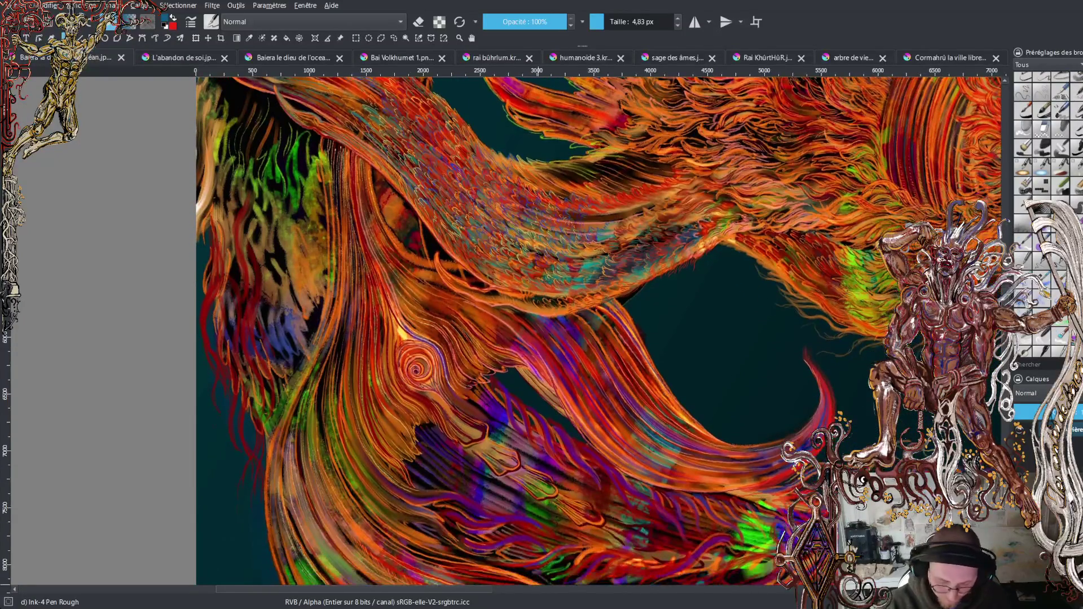
{"action": "scroll", "coordinate": [598, 332], "scroll_direction": "down", "scroll_amount": 4}
{"action": "key", "text": "plus"}
{"action": "key", "text": "plus"}
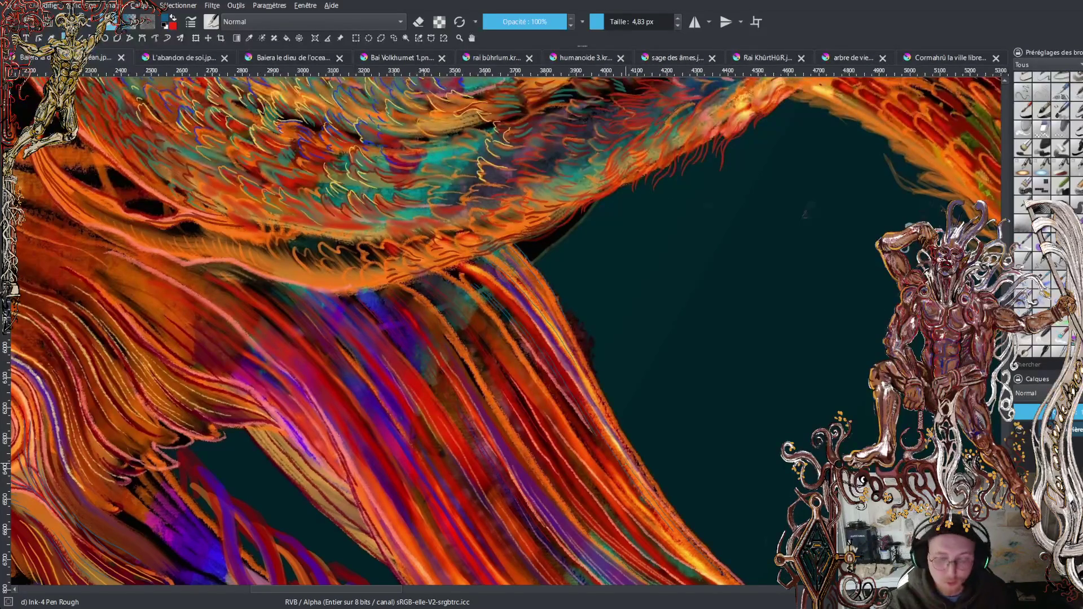
Scroll the canvas up to bring the sweeping wing area back into view
{"action": "scroll", "coordinate": [501, 333], "scroll_direction": "up", "scroll_amount": 5}
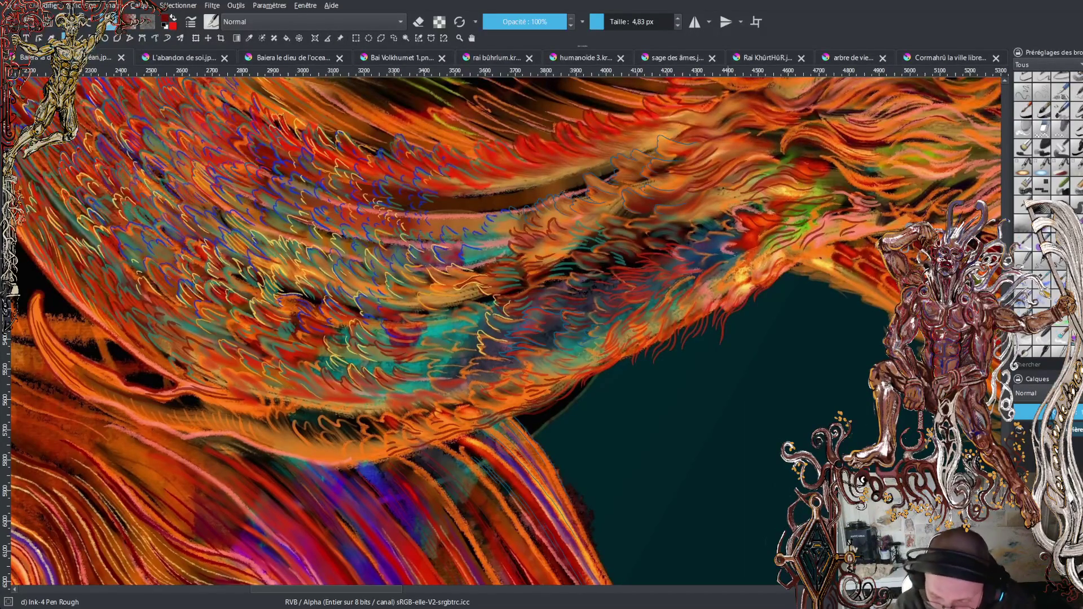
Set the brush size to 7.53 px and zoom out to fit the whole canvas
{"action": "left_click", "coordinate": [610, 23]}
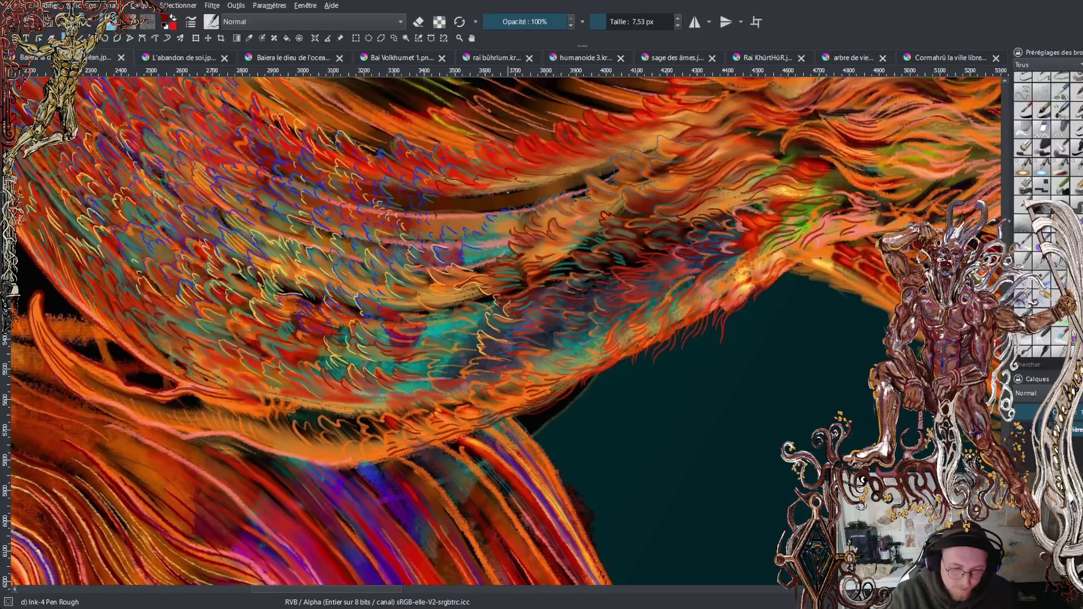
{"action": "key", "text": "minus"}
{"action": "key", "text": "minus"}
{"action": "key", "text": "minus"}
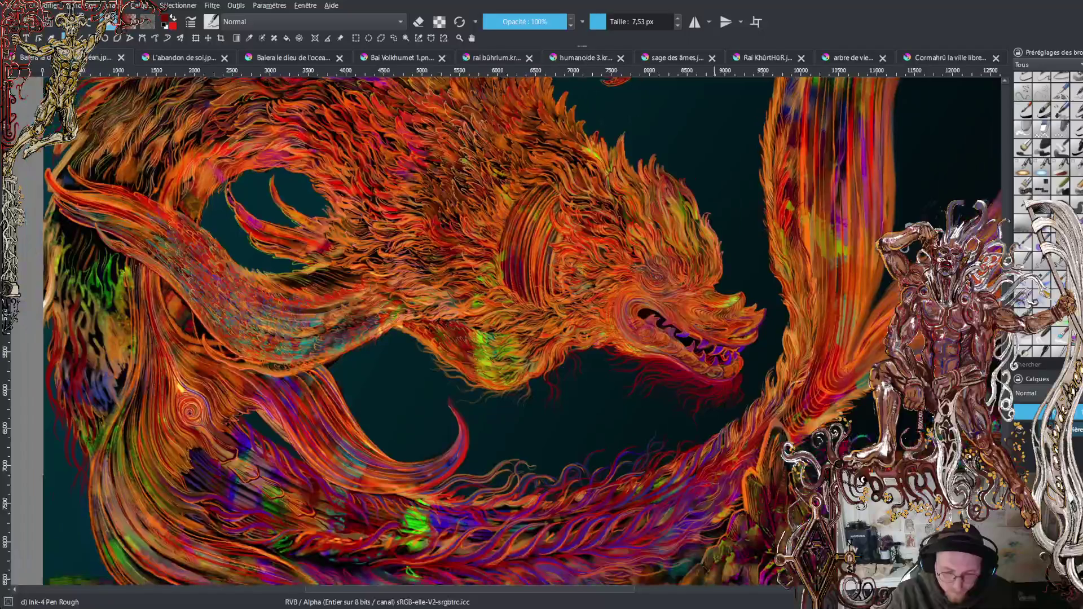
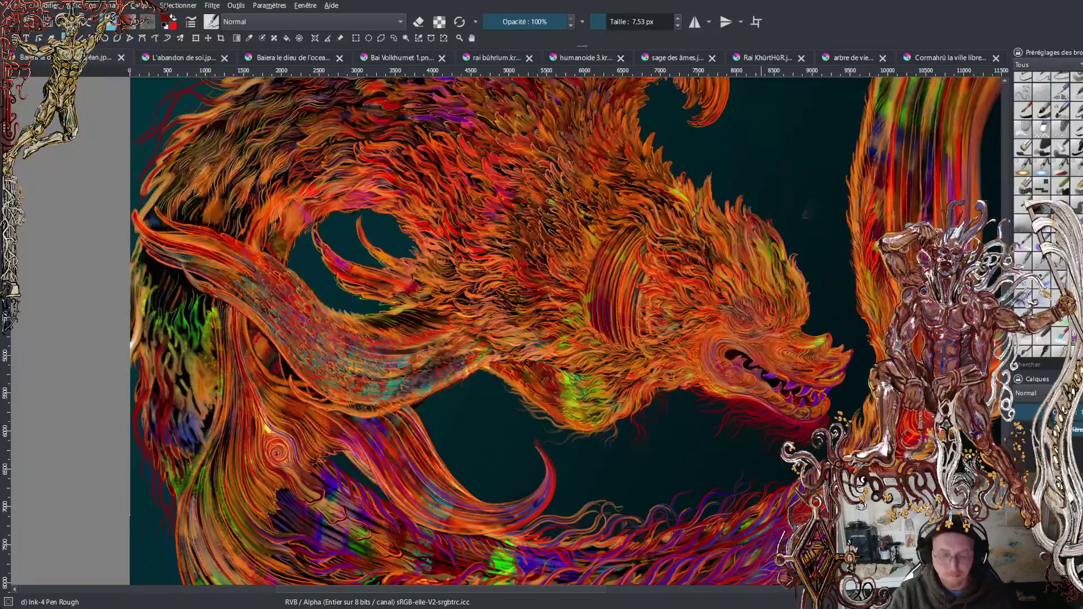
Scroll the view up and left to bring the wing's feather area into view
{"action": "scroll", "coordinate": [360, 367], "scroll_direction": "up", "scroll_amount": 5}
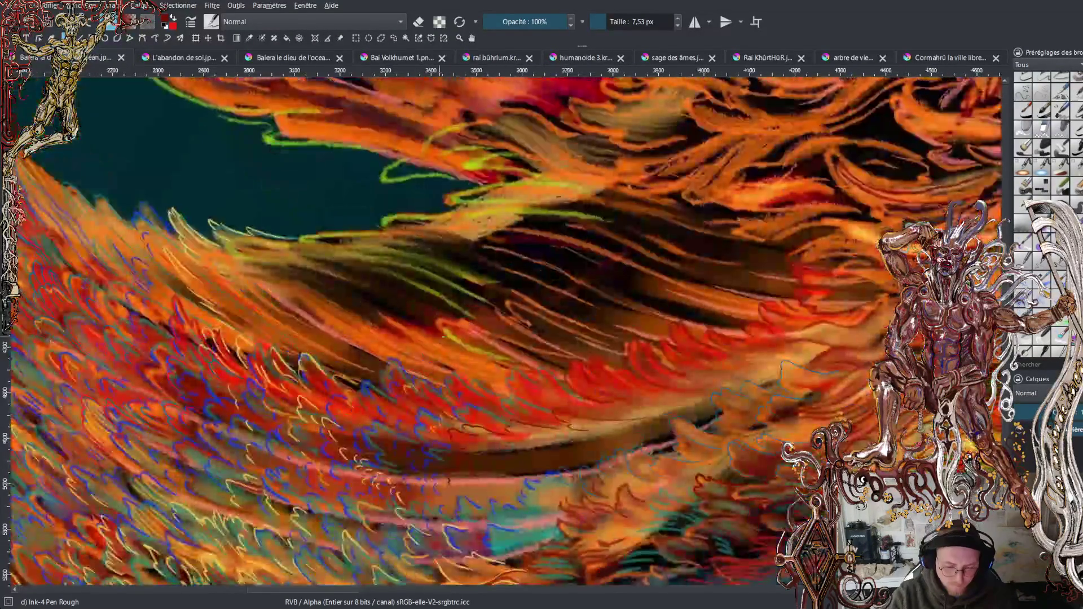
{"action": "scroll", "coordinate": [505, 327], "scroll_direction": "left", "scroll_amount": 3}
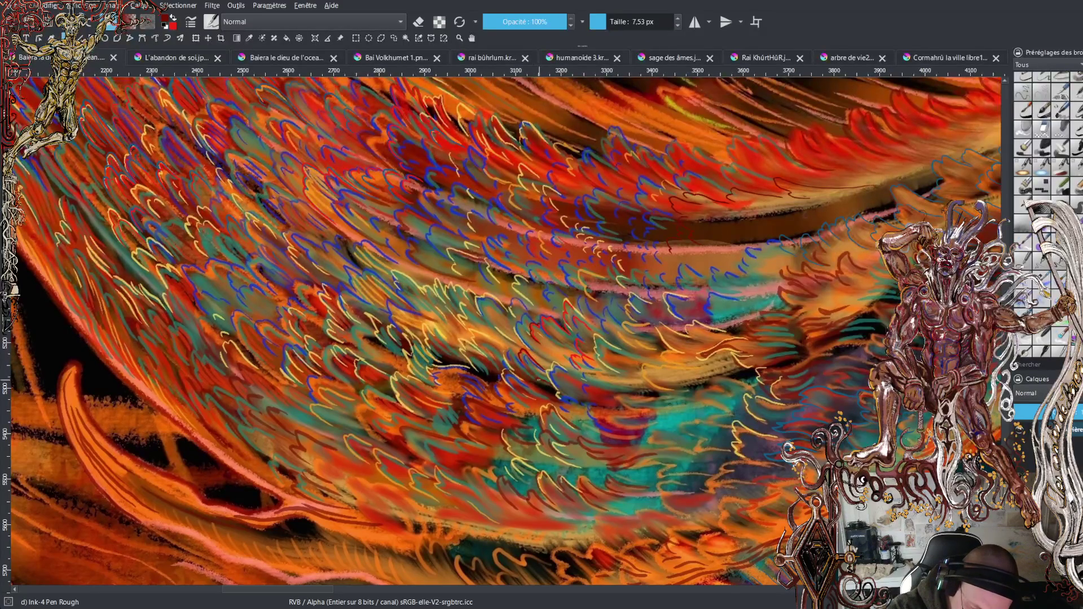
Make red the active colour, paint dark red outlines over the central wing feathers, and save
{"action": "key", "text": "x"}
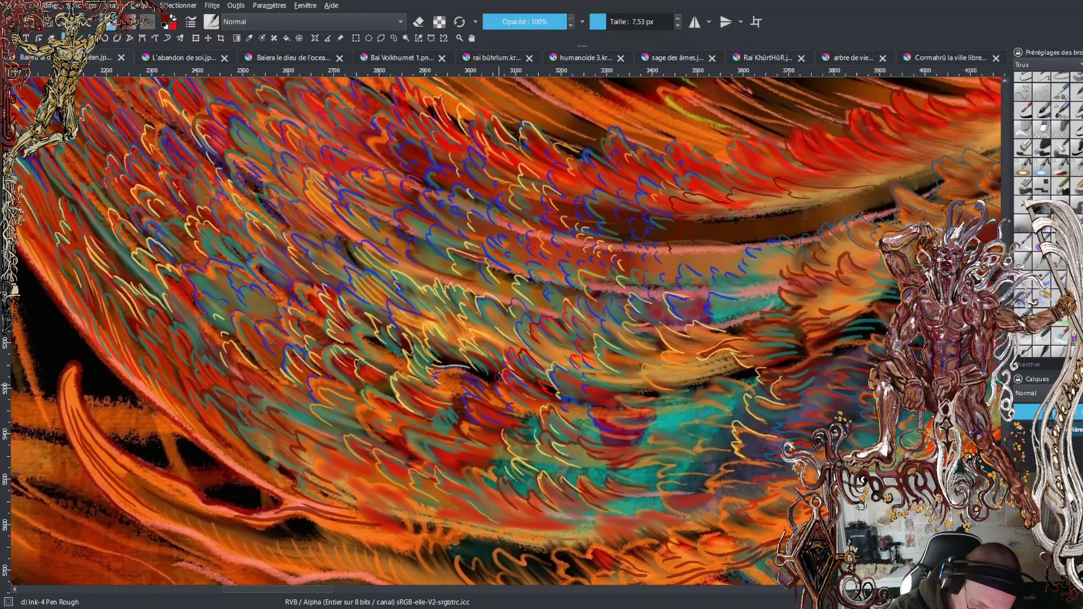
{"action": "key", "text": "x"}
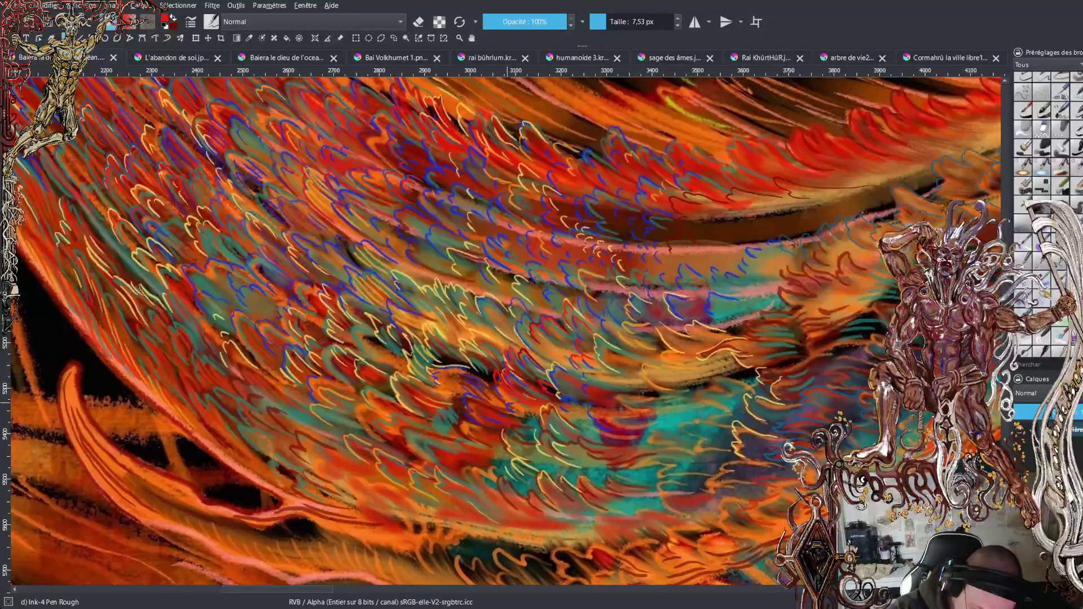
{"action": "left_click_drag", "start_coordinate": [496, 394], "coordinate": [531, 316]}
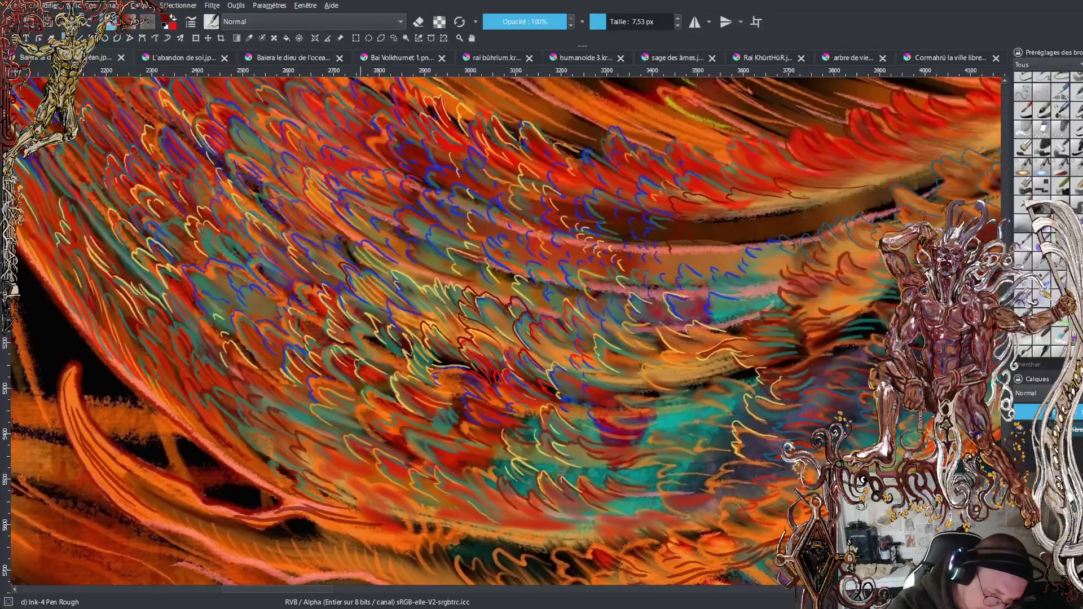
{"action": "key", "text": "ctrl+s"}
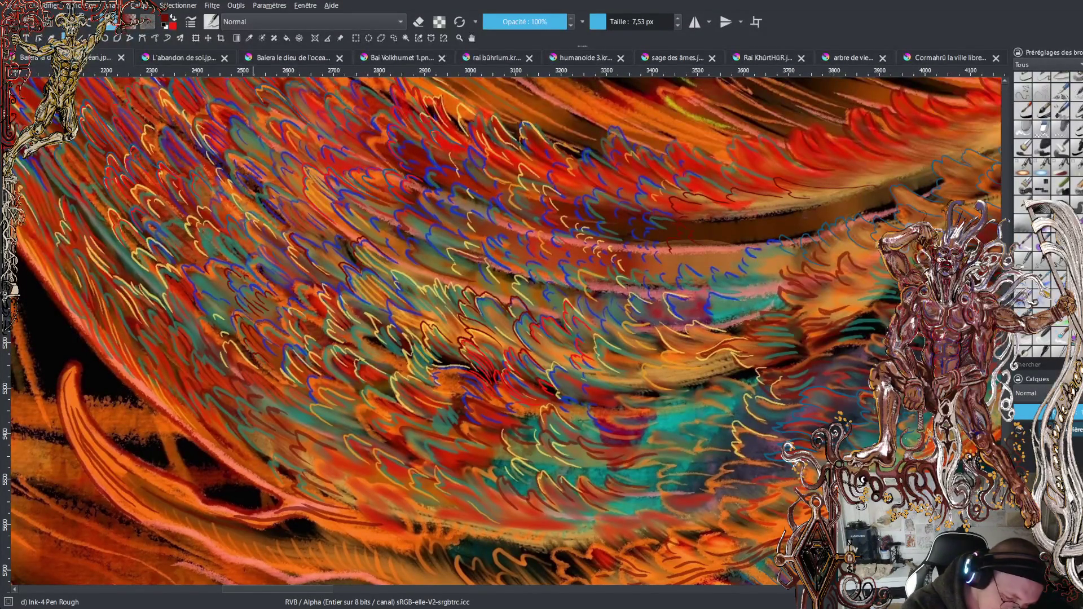
Switch back to red, dab paint onto the wing feathers, swap colours, save, and zoom out over the wing
{"action": "key", "text": "ctrl+s"}
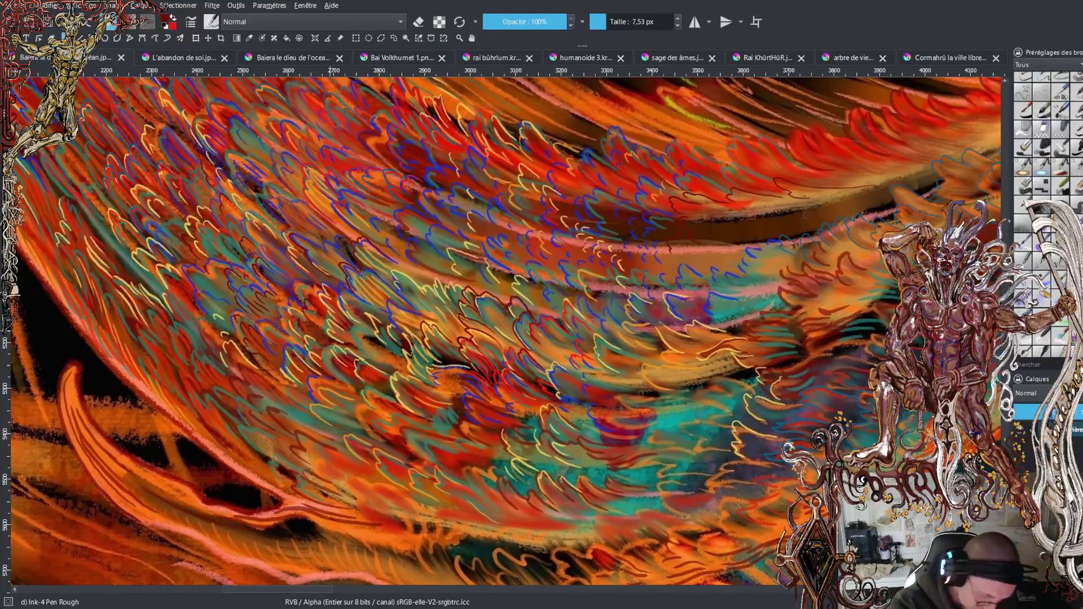
{"action": "key", "text": "x"}
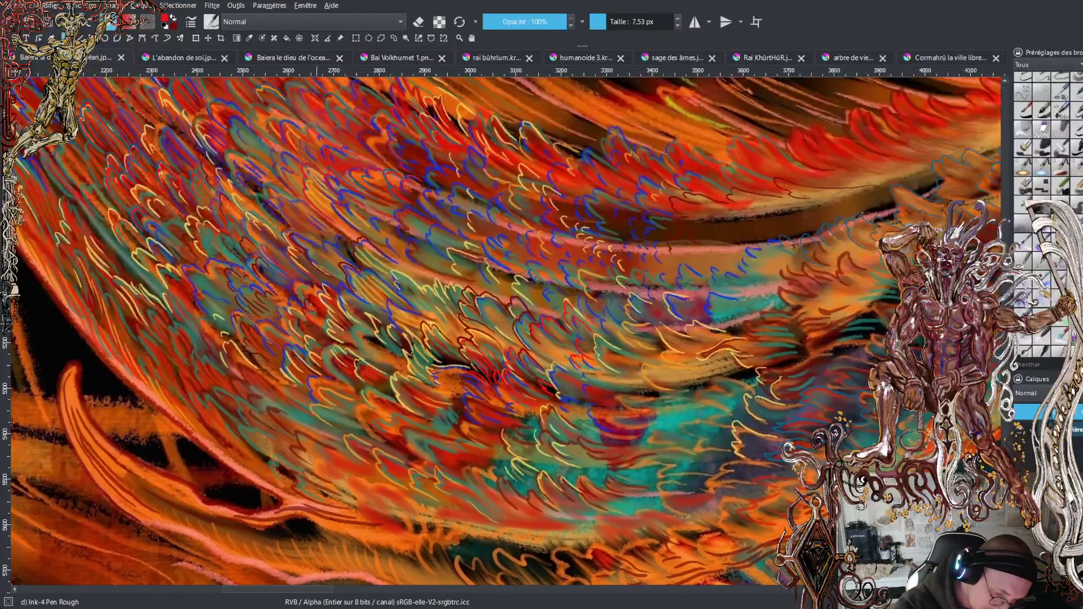
{"action": "key", "text": "ctrl+s"}
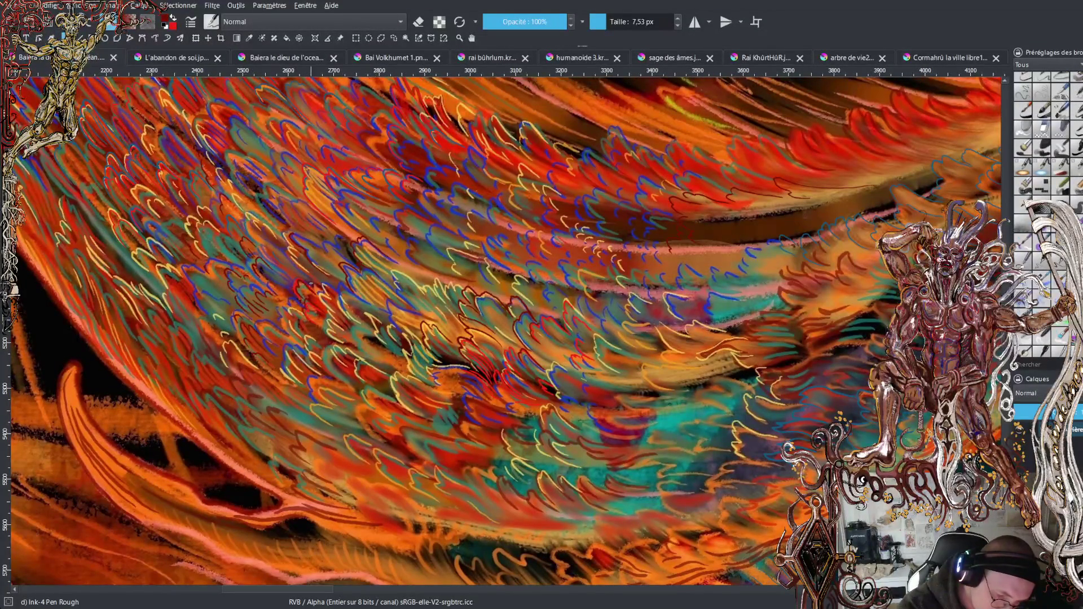
{"action": "left_click", "coordinate": [283, 265]}
{"action": "key", "text": "x"}
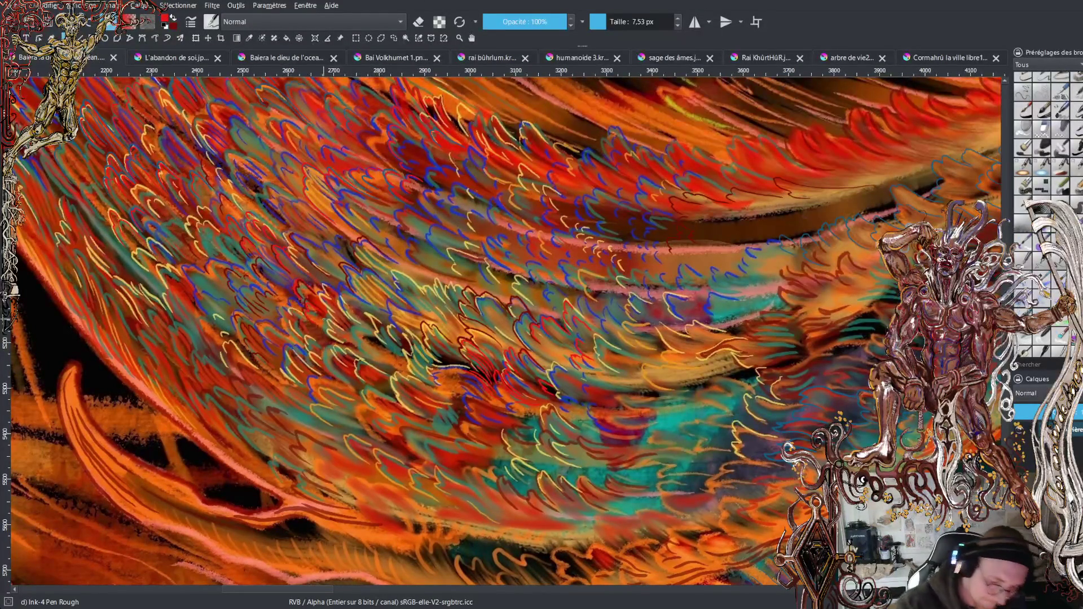
{"action": "key", "text": "minus"}
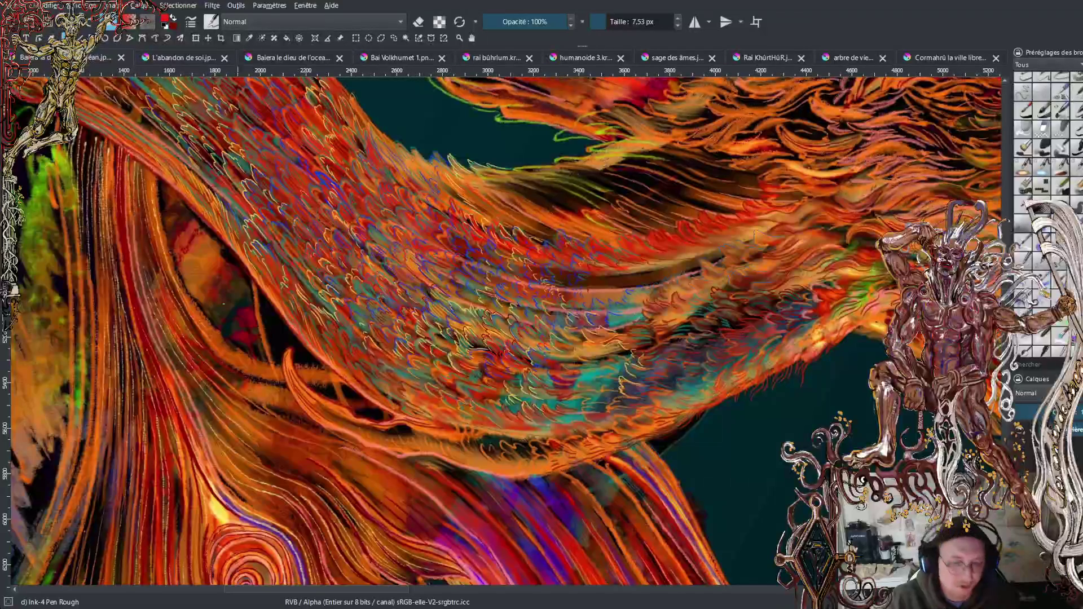
Zoom in on the lower orange band of the wing, then zoom back out
{"action": "scroll", "coordinate": [589, 333], "scroll_direction": "up", "scroll_amount": 3}
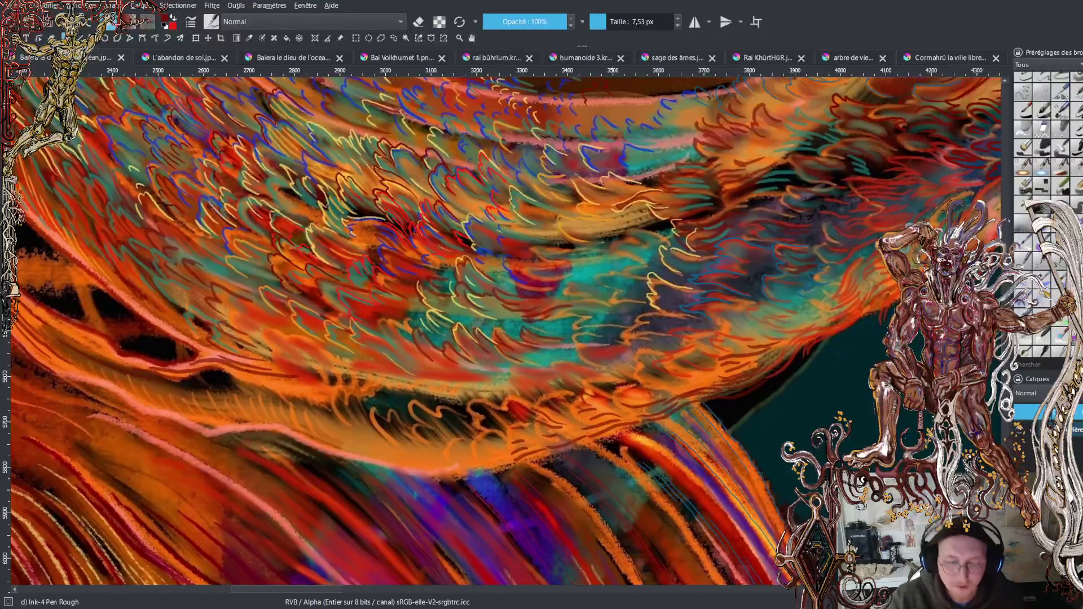
{"action": "scroll", "coordinate": [502, 327], "scroll_direction": "down", "scroll_amount": 5}
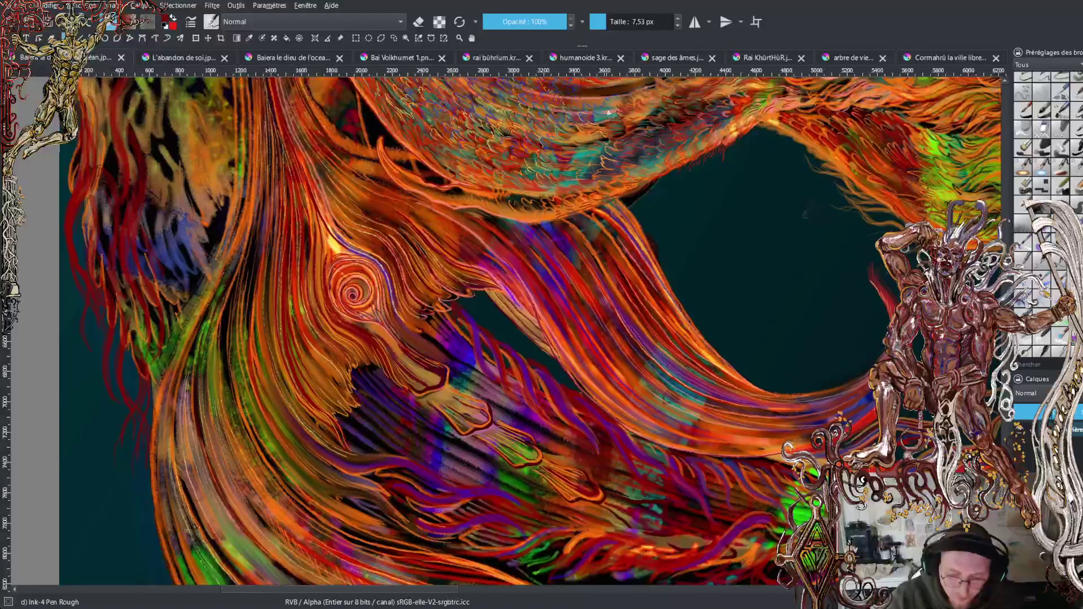
Pan the canvas toward the swirling mane around the wing and zoom in on it
{"action": "scroll", "coordinate": [502, 327], "scroll_direction": "up", "scroll_amount": 1}
{"action": "left_click_drag", "start_coordinate": [502, 327], "coordinate": [419, 474]}
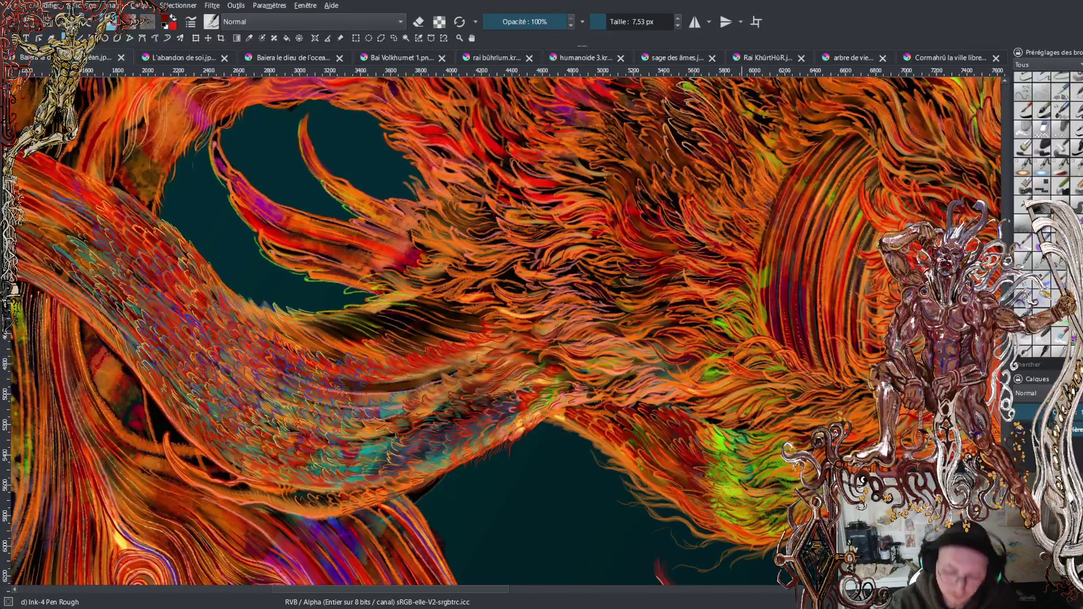
{"action": "key", "text": "plus"}
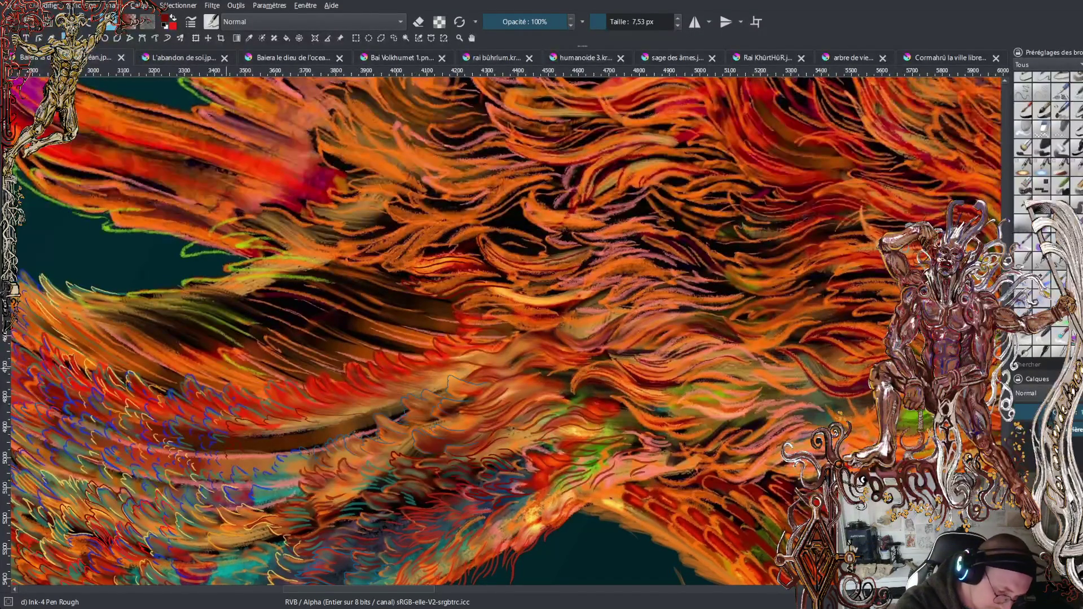
Return focus to the Krita painting window
{"action": "key", "text": "alt+Tab"}
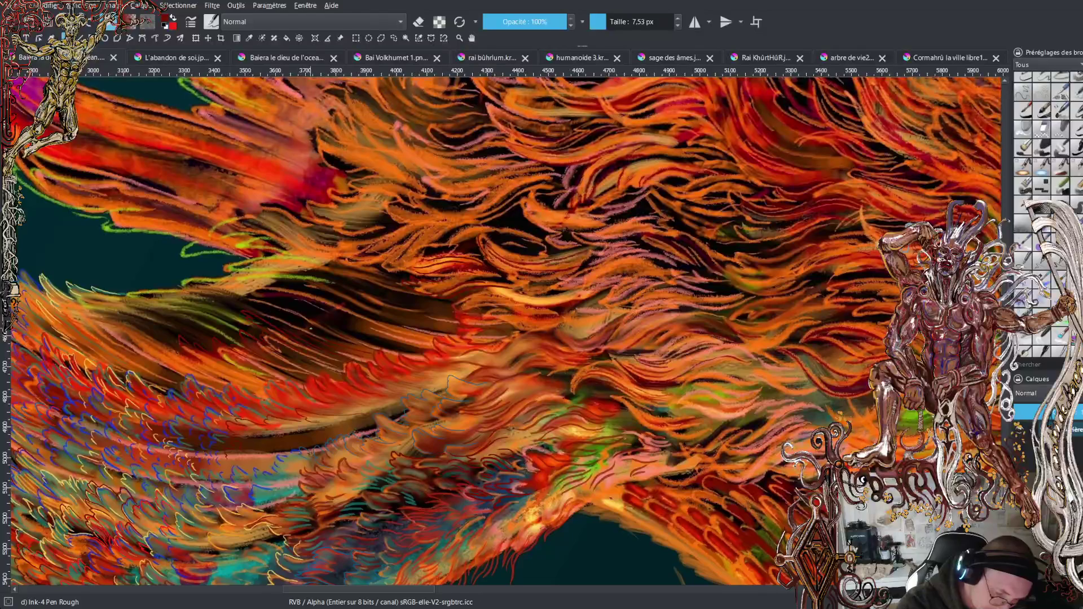
Sample the dark red colour from the painting and bring its left part into view
{"action": "left_click", "coordinate": [364, 366], "text": "ctrl"}
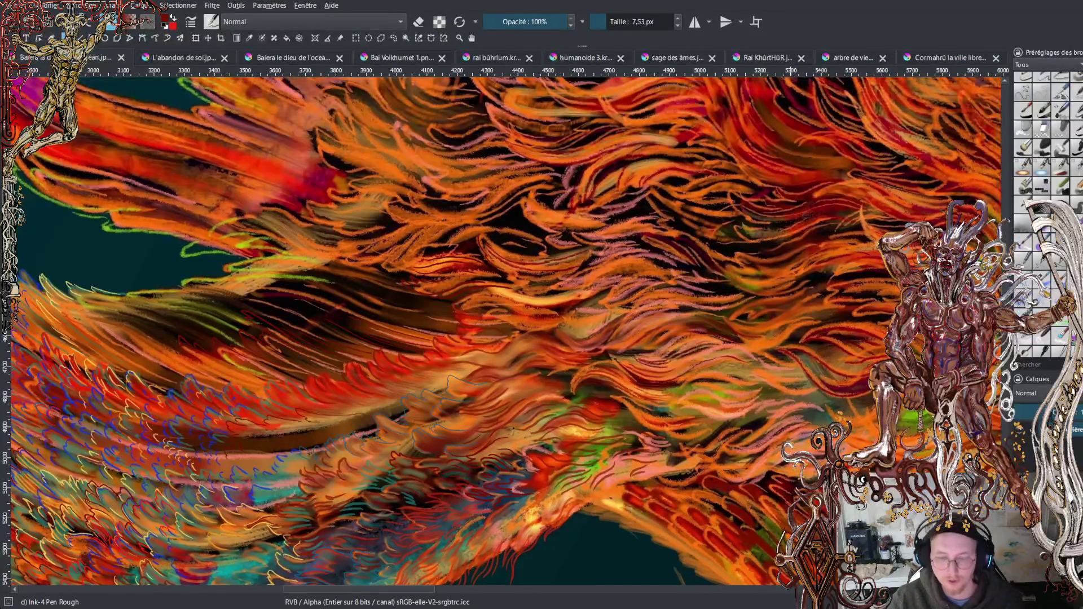
{"action": "left_click_drag", "start_coordinate": [164, 155], "coordinate": [493, 243]}
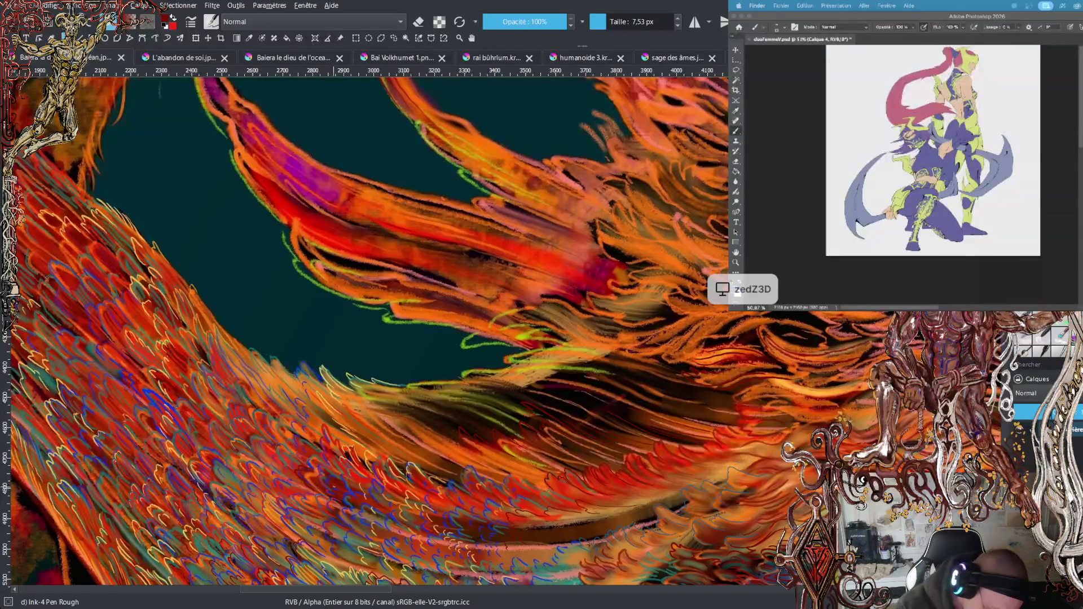
Swap the foreground and background painting colours
{"action": "key", "text": "x"}
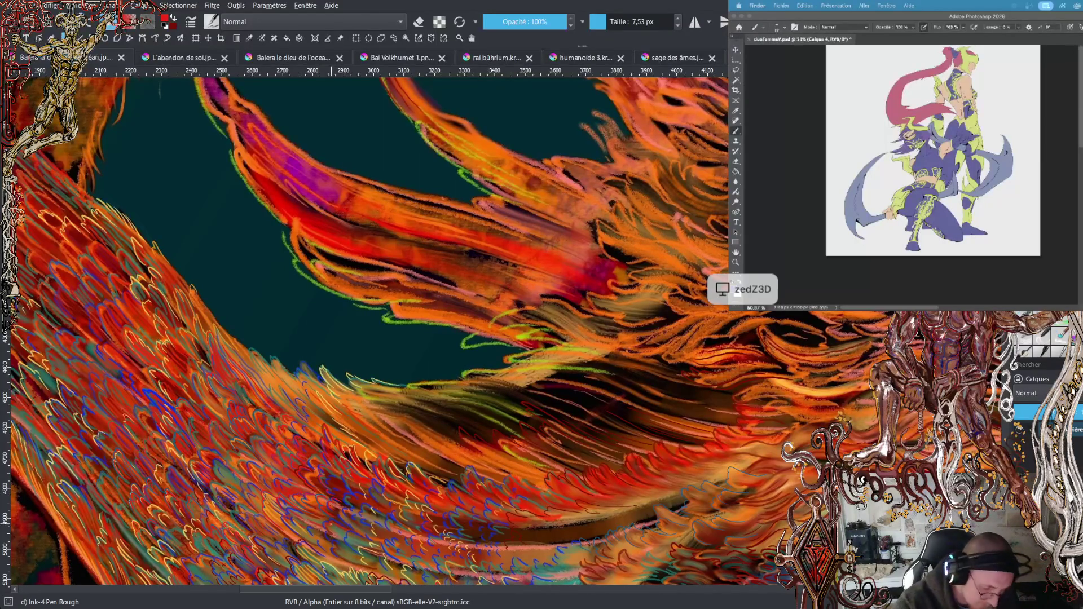
Drag a short stroke near the bottom edge of the canvas
{"action": "left_click_drag", "start_coordinate": [392, 601], "coordinate": [350, 591]}
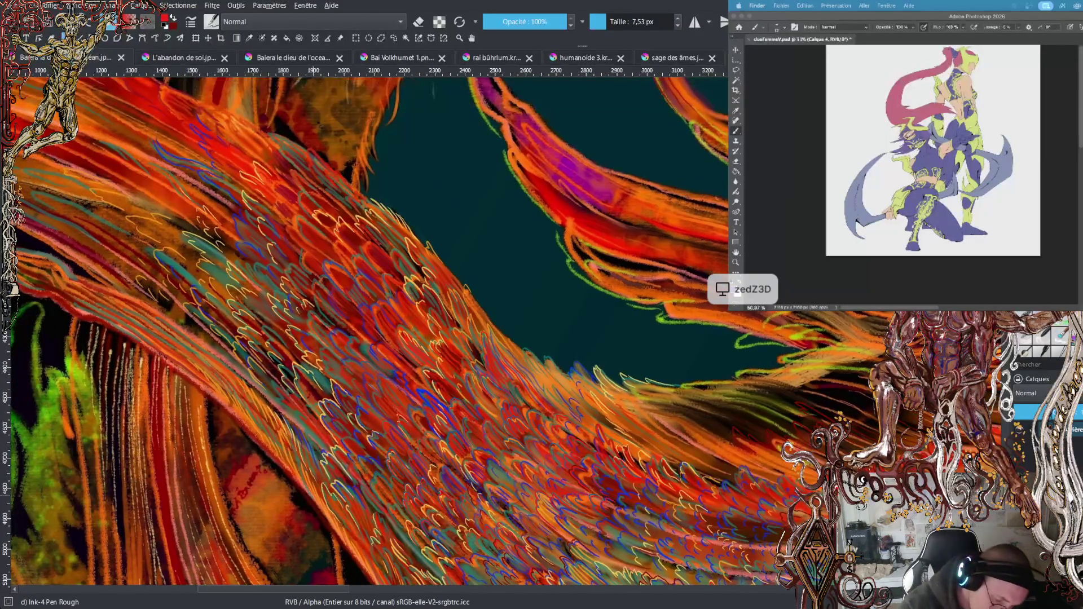
Move in close on the mane beside the dragon's open jaw and paint a thin stroke along a swirl
{"action": "key", "text": "minus"}
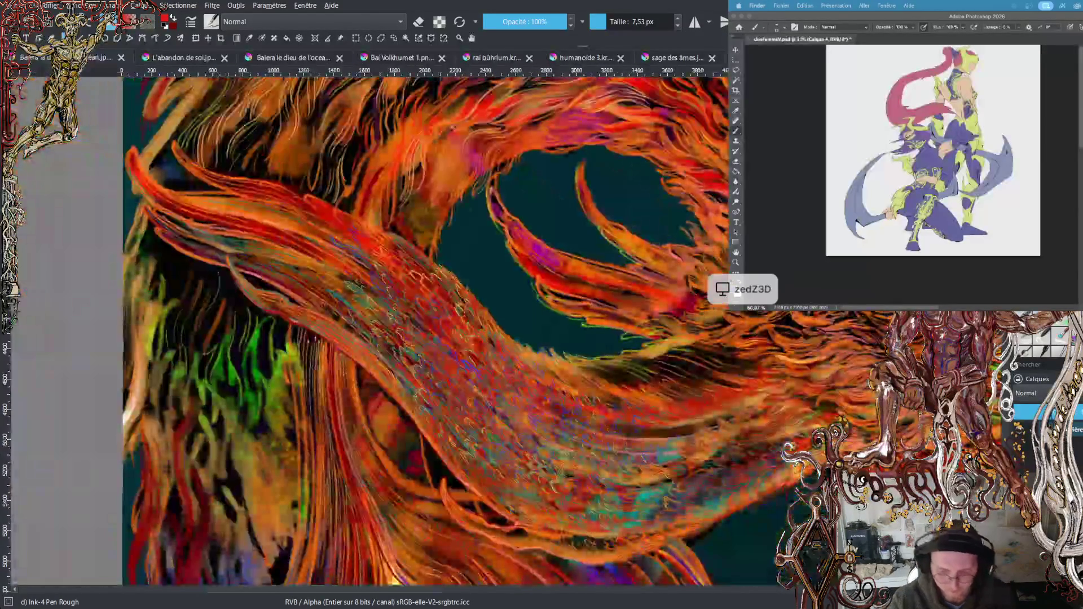
{"action": "left_click_drag", "start_coordinate": [429, 593], "coordinate": [649, 591]}
{"action": "scroll", "coordinate": [361, 333], "scroll_direction": "down", "scroll_amount": 5}
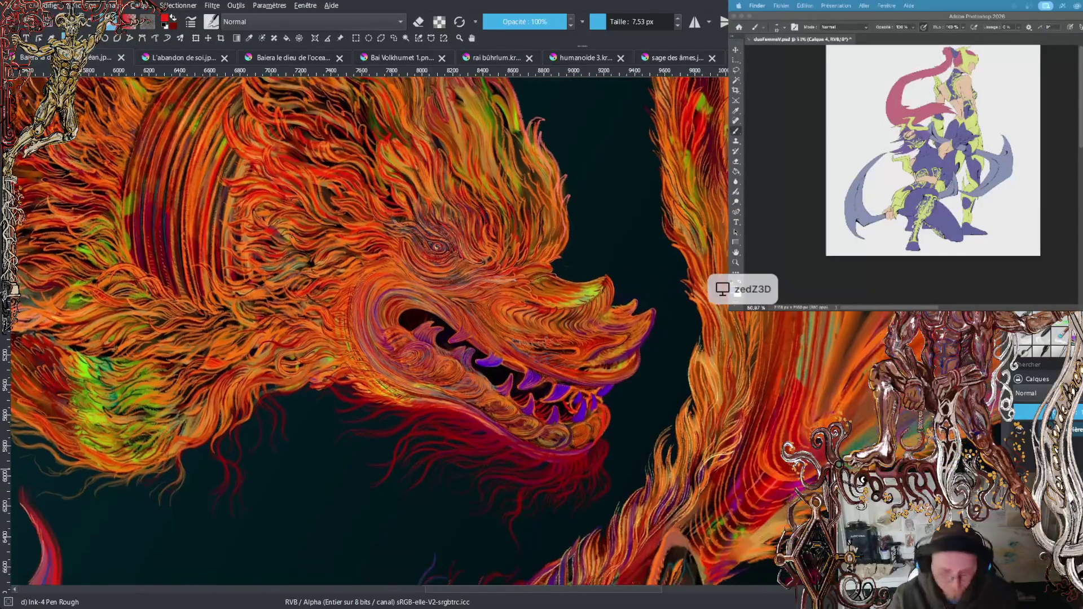
{"action": "key", "text": "plus"}
{"action": "key", "text": "plus"}
{"action": "key", "text": "plus"}
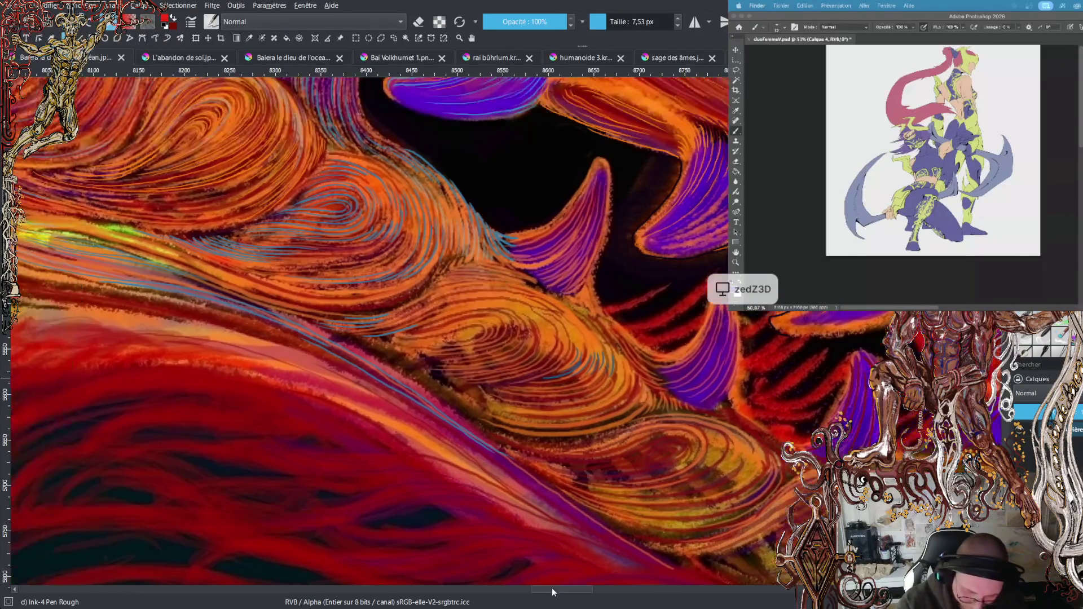
{"action": "left_click_drag", "start_coordinate": [552, 588], "coordinate": [532, 576]}
{"action": "scroll", "coordinate": [564, 384], "scroll_direction": "up", "scroll_amount": 2}
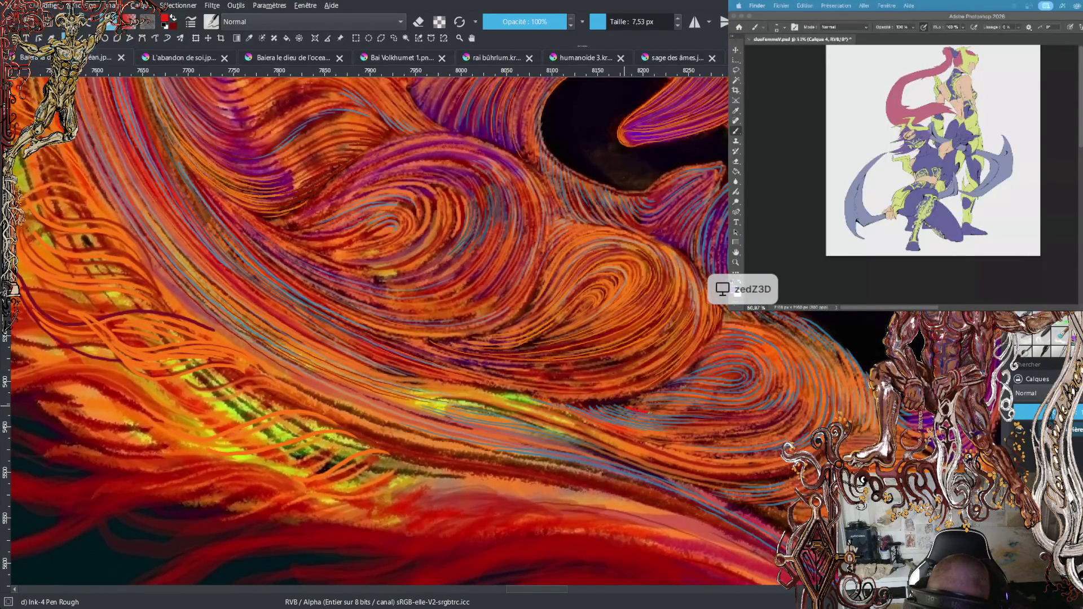
{"action": "left_click_drag", "start_coordinate": [665, 414], "coordinate": [756, 417]}
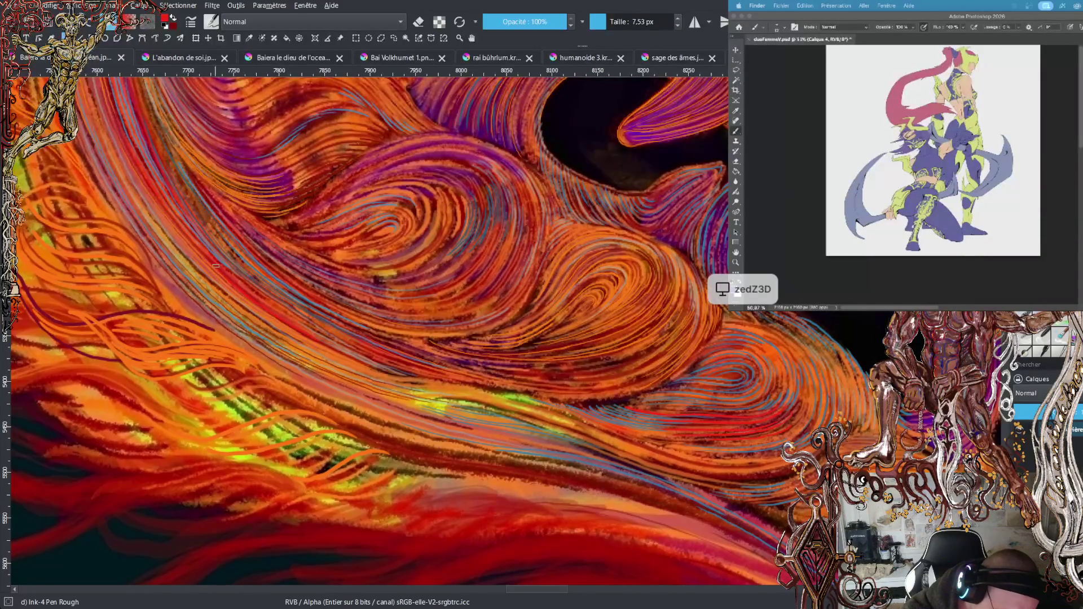
Paint another thin curving mane stroke, swap colours, and sample a violet tone from the canvas
{"action": "left_click_drag", "start_coordinate": [271, 310], "coordinate": [398, 374]}
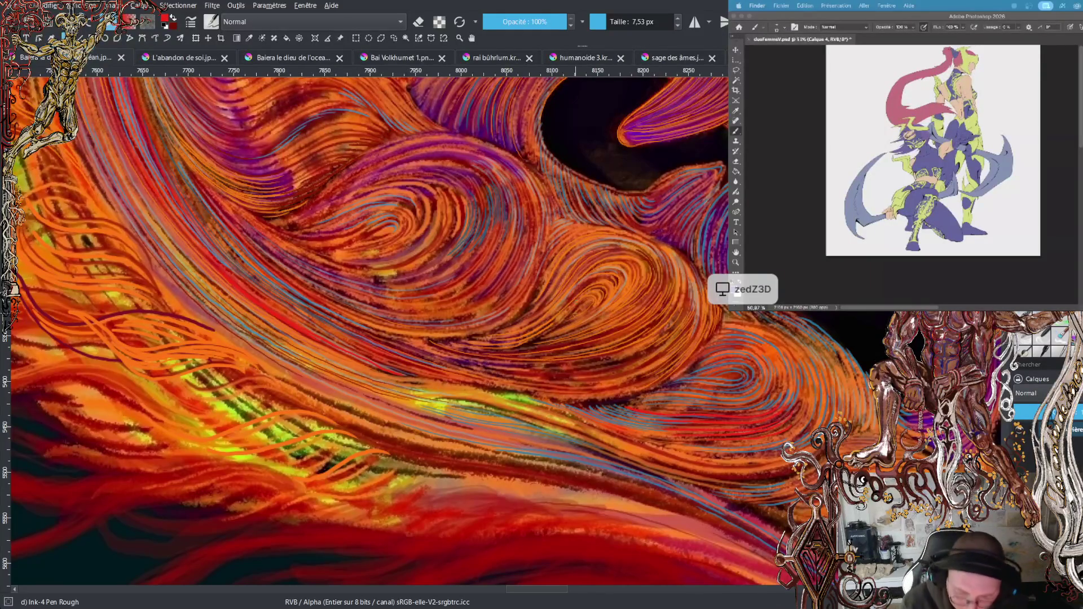
{"action": "key", "text": "x"}
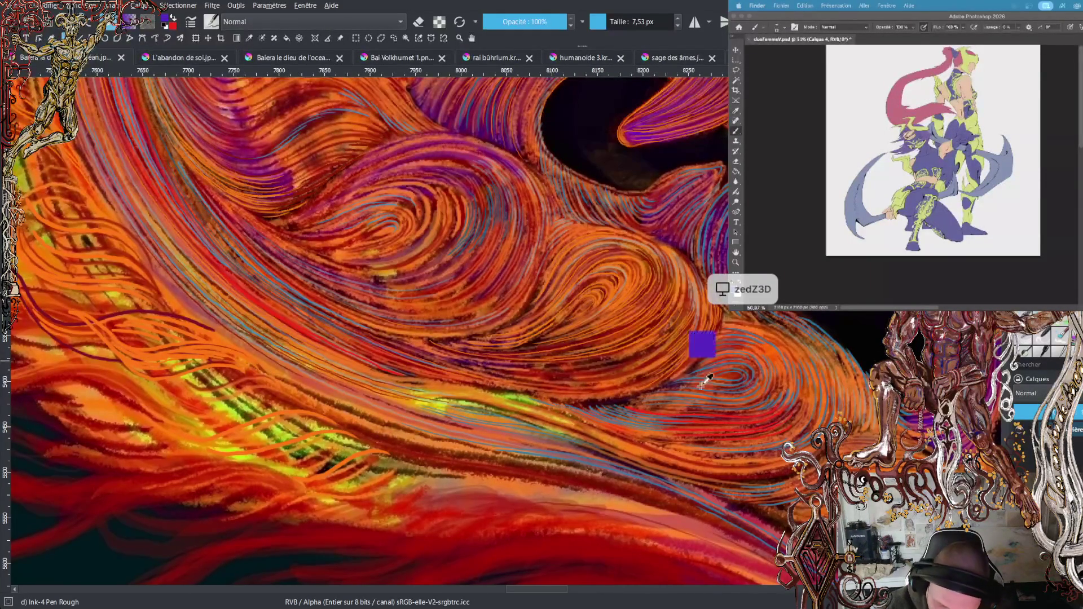
{"action": "left_click", "coordinate": [755, 332], "text": "ctrl"}
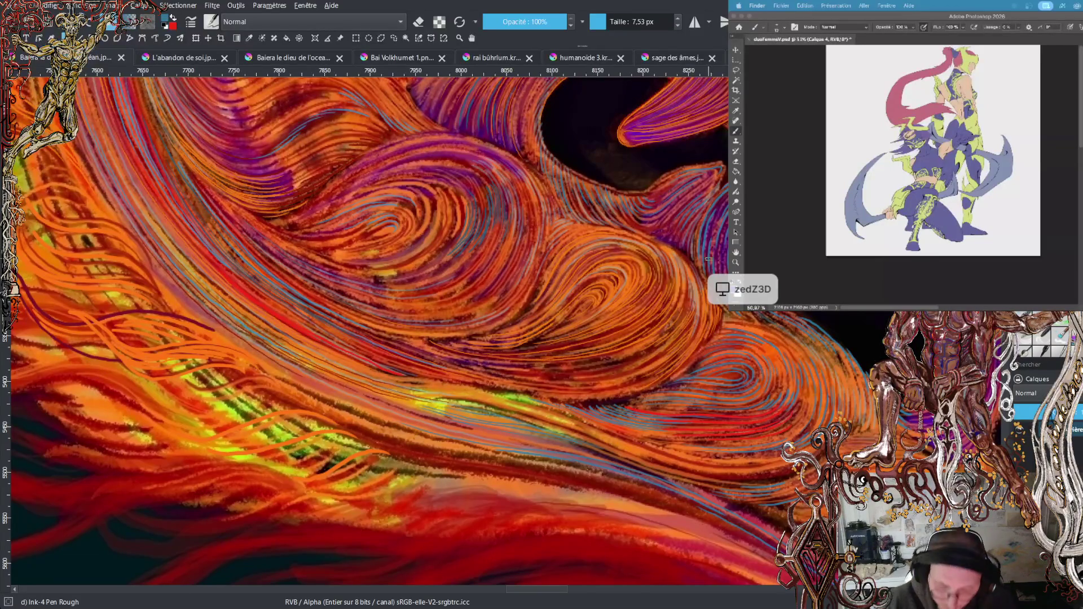
Paint a short blue line along a mane curl and pan toward the purple teeth
{"action": "left_click_drag", "start_coordinate": [571, 299], "coordinate": [593, 280]}
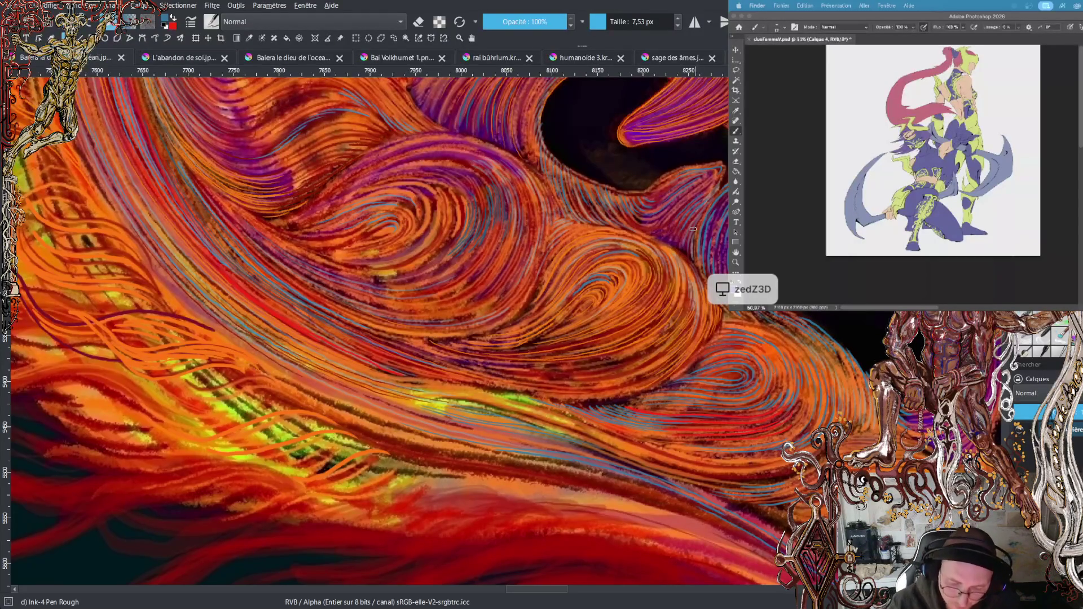
{"action": "left_click_drag", "start_coordinate": [566, 590], "coordinate": [605, 600]}
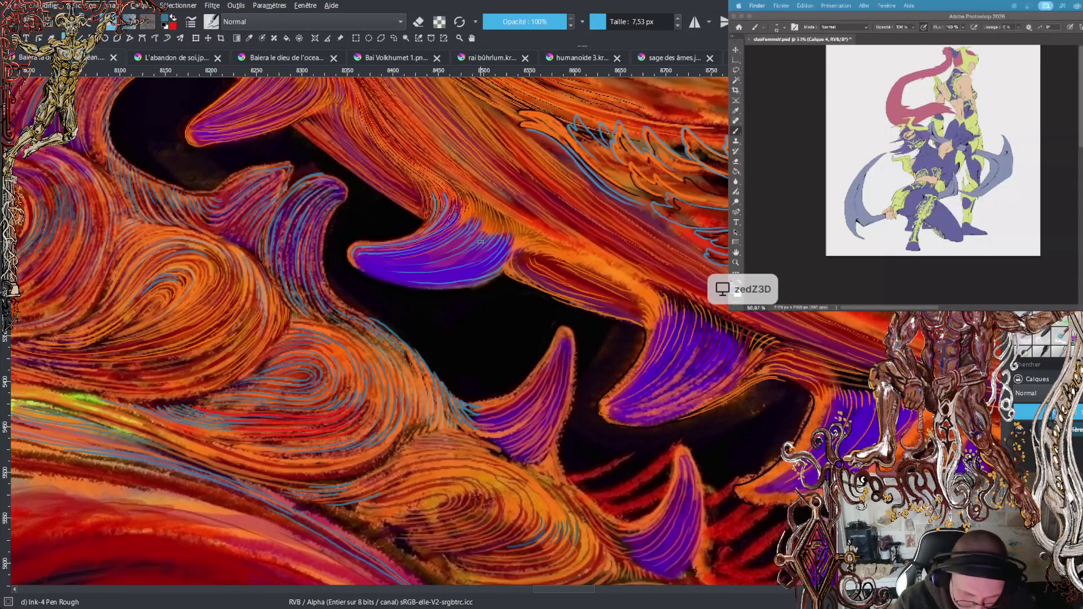
Shrink the brush from 5.43 to 4.83 px and sample the teal-blue line colour
{"action": "key", "text": "bracketleft"}
{"action": "key", "text": "bracketleft"}
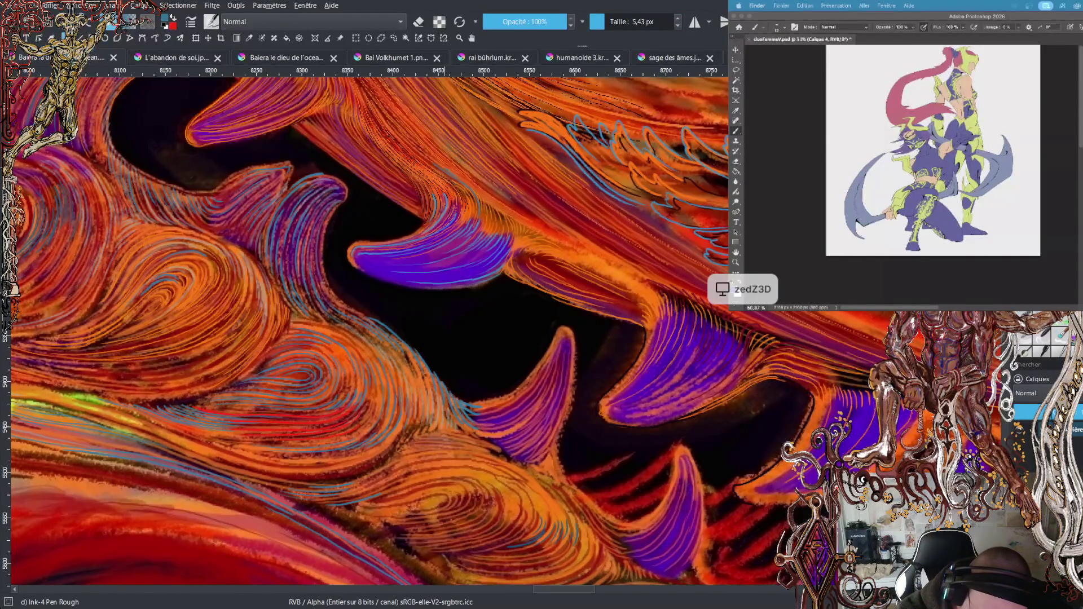
{"action": "left_click", "coordinate": [465, 217], "text": "ctrl"}
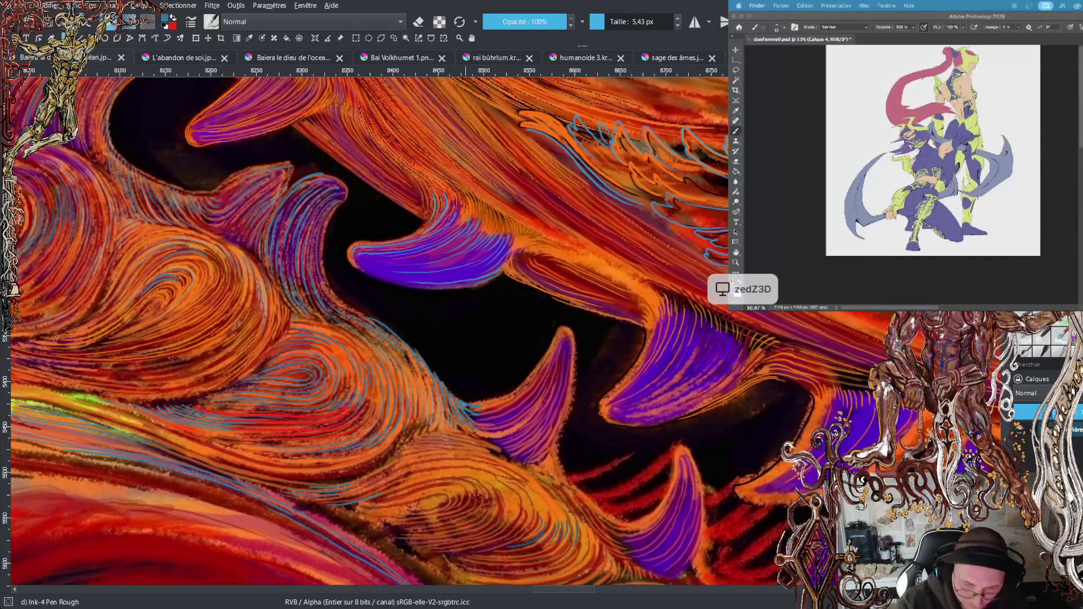
{"action": "left_click", "coordinate": [606, 26]}
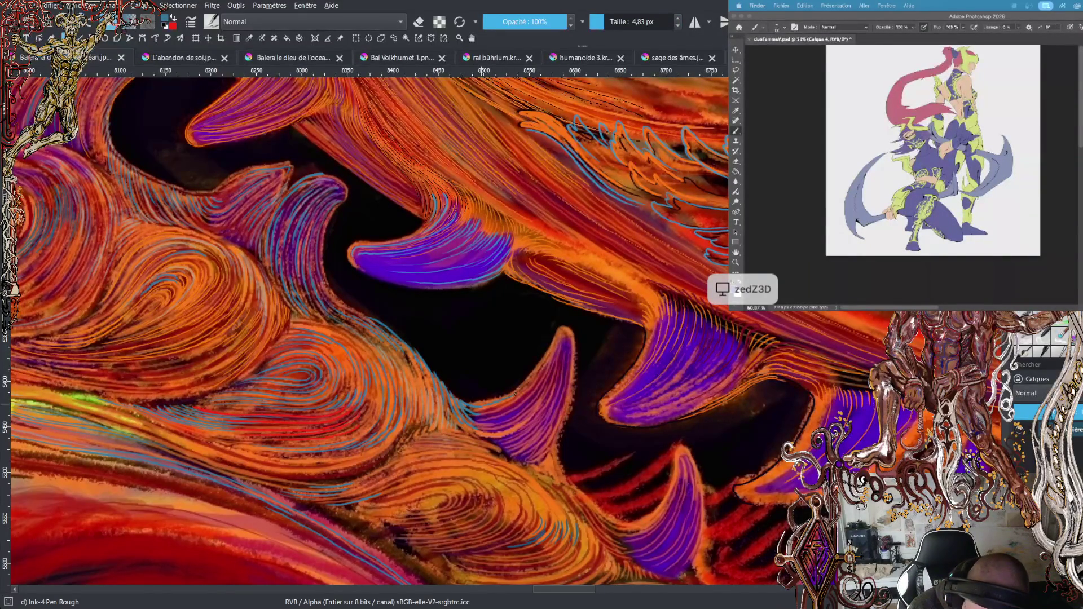
{"action": "left_click", "coordinate": [1064, 132]}
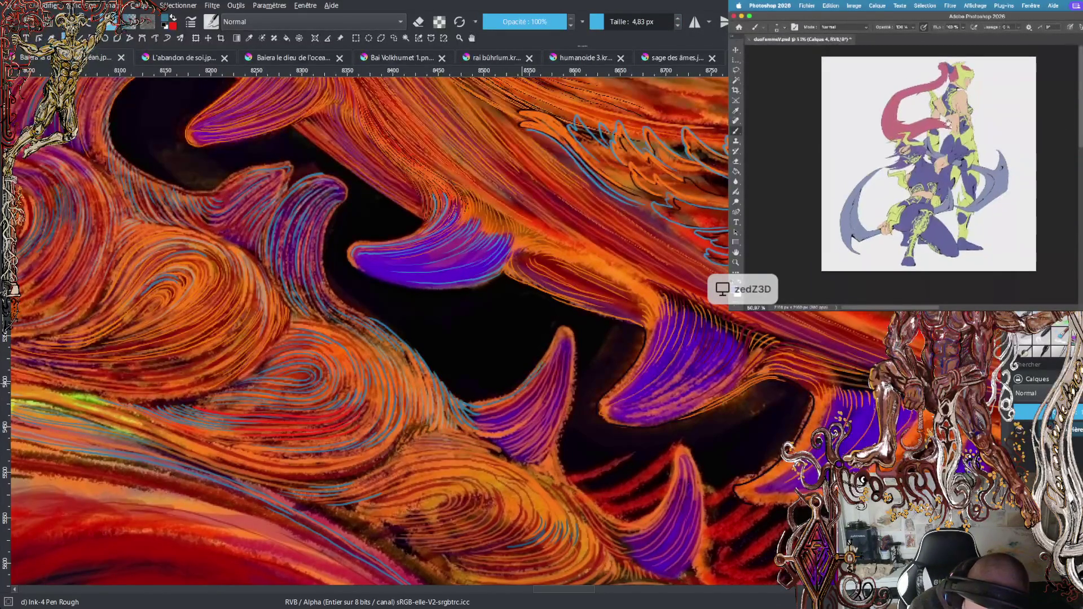
Zoom in on the Photoshop reference, swap to red, and sample the mane's orange
{"action": "mouse_move", "coordinate": [463, 402]}
{"action": "left_mouse_down"}
{"action": "mouse_move", "coordinate": [500, 397]}
{"action": "mouse_move", "coordinate": [528, 376]}
{"action": "left_mouse_up"}
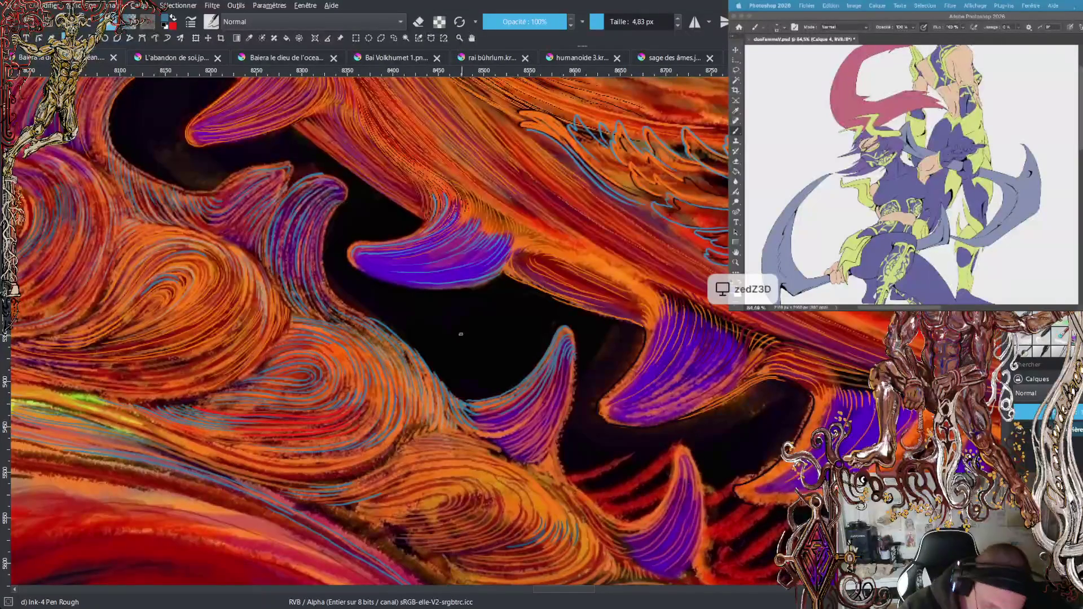
{"action": "key", "text": "x"}
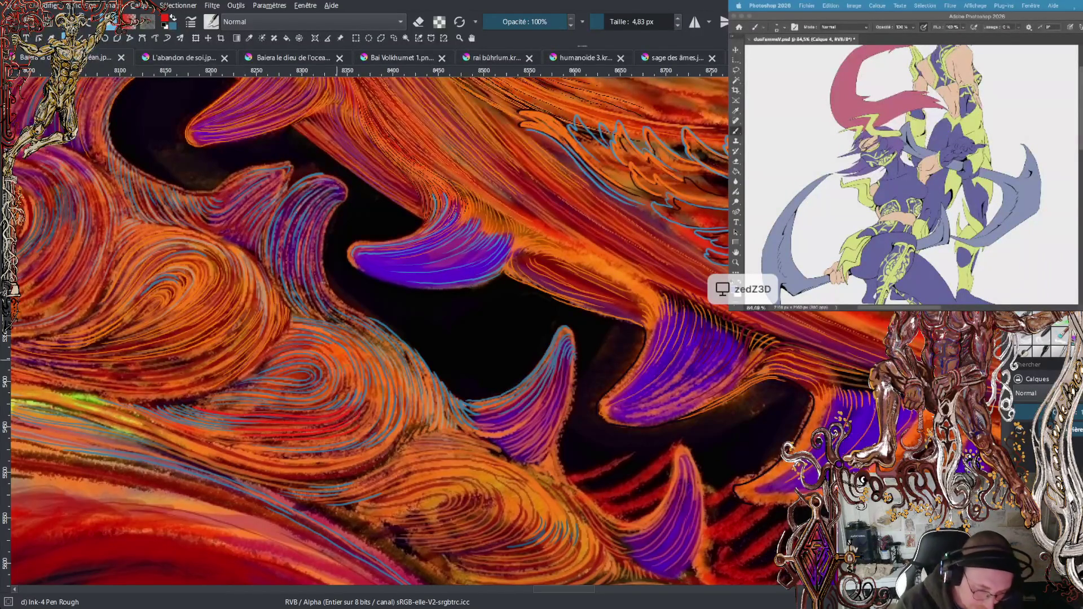
{"action": "left_click", "coordinate": [344, 357], "text": "ctrl"}
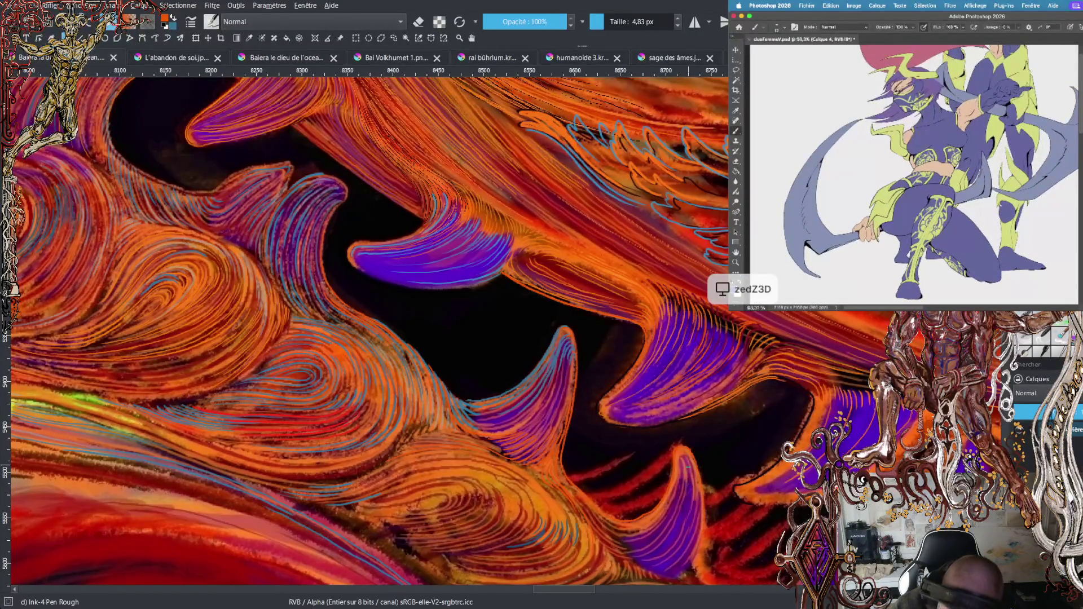
Sample black from the background and draw a dark stroke down the lower spike's right edge
{"action": "left_click", "coordinate": [671, 465], "text": "ctrl"}
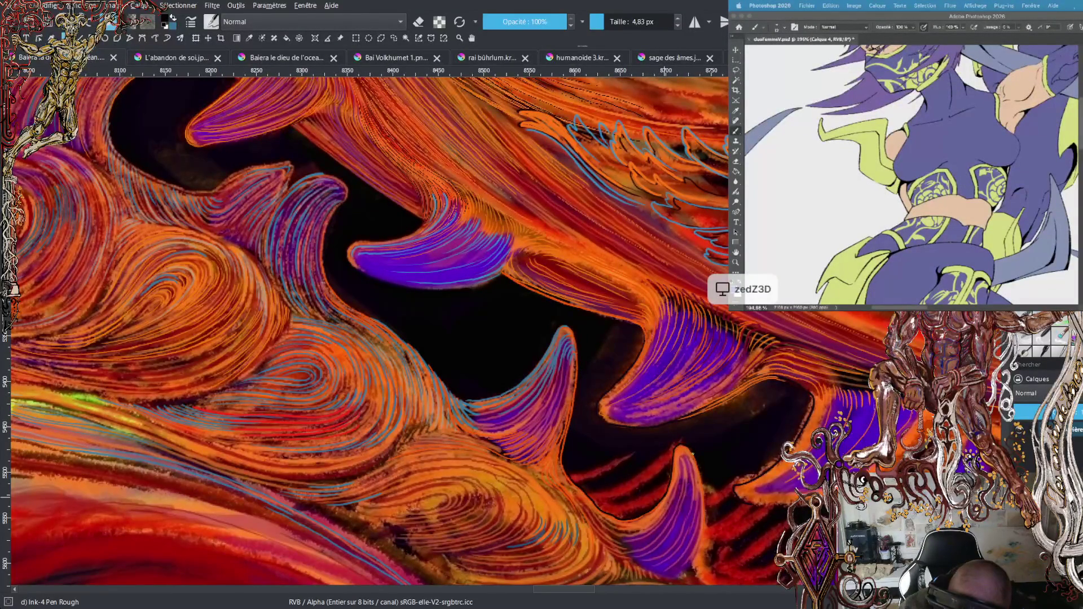
{"action": "left_click_drag", "start_coordinate": [701, 475], "coordinate": [697, 558]}
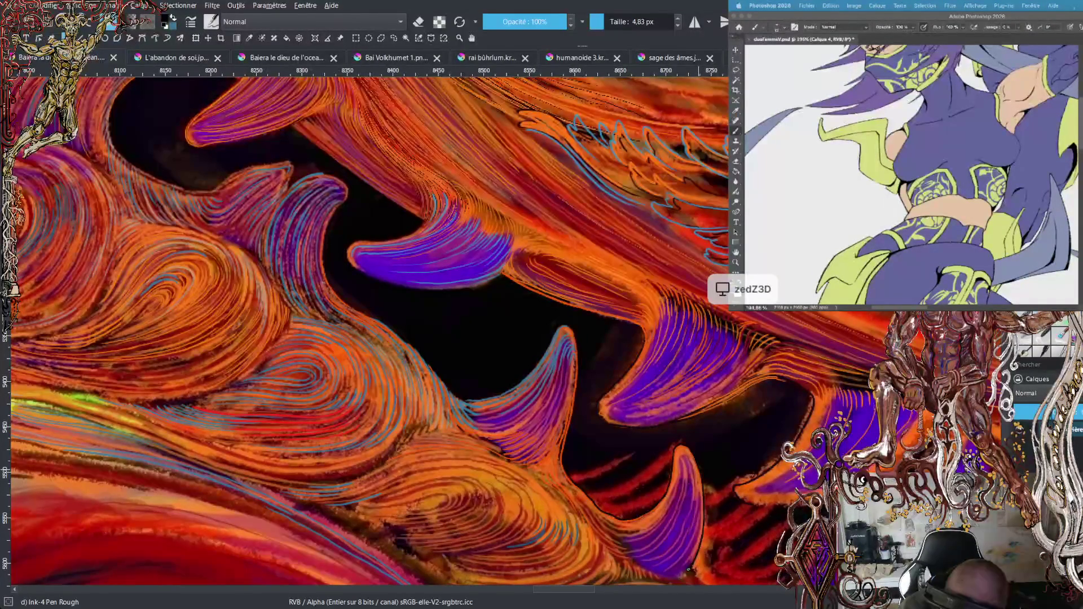
{"action": "scroll", "coordinate": [661, 571], "scroll_direction": "down", "scroll_amount": 5}
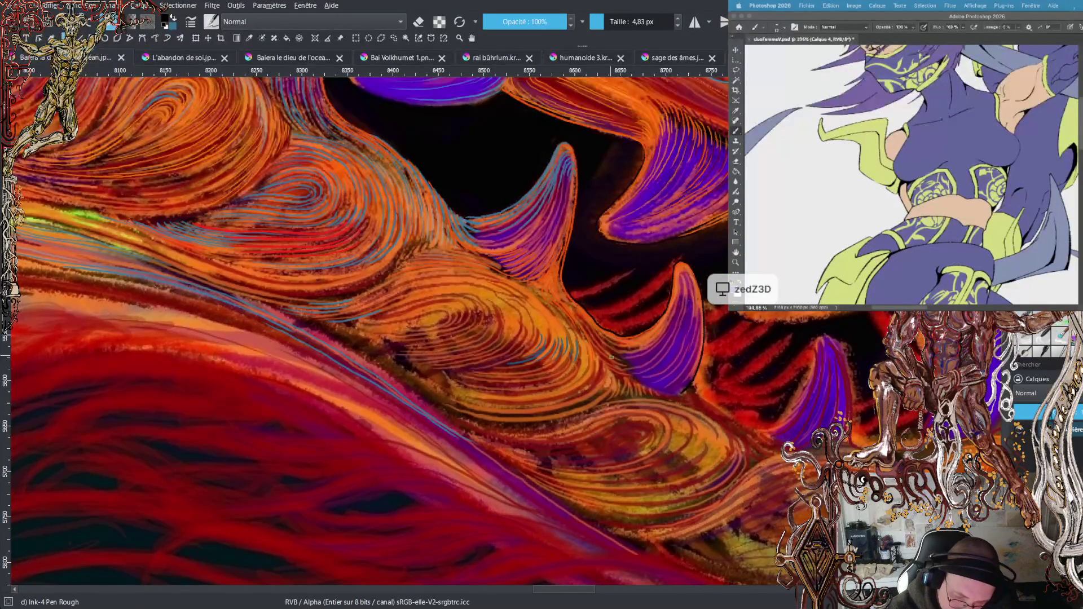
Switch to blue and trace a thin line along the lower violet spike's underside
{"action": "key", "text": "x"}
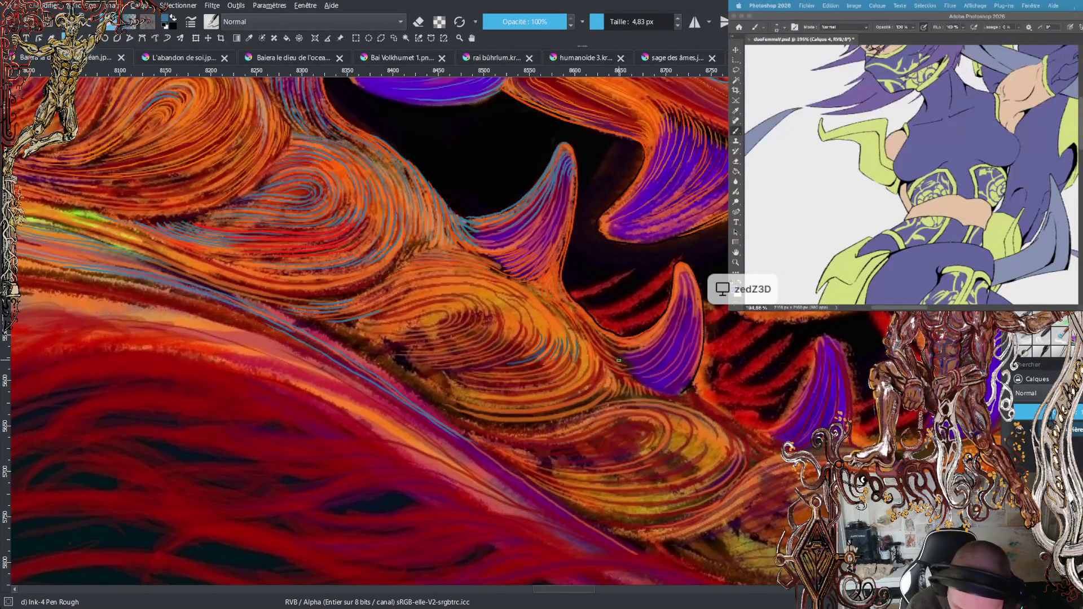
{"action": "left_click_drag", "start_coordinate": [624, 368], "coordinate": [657, 357]}
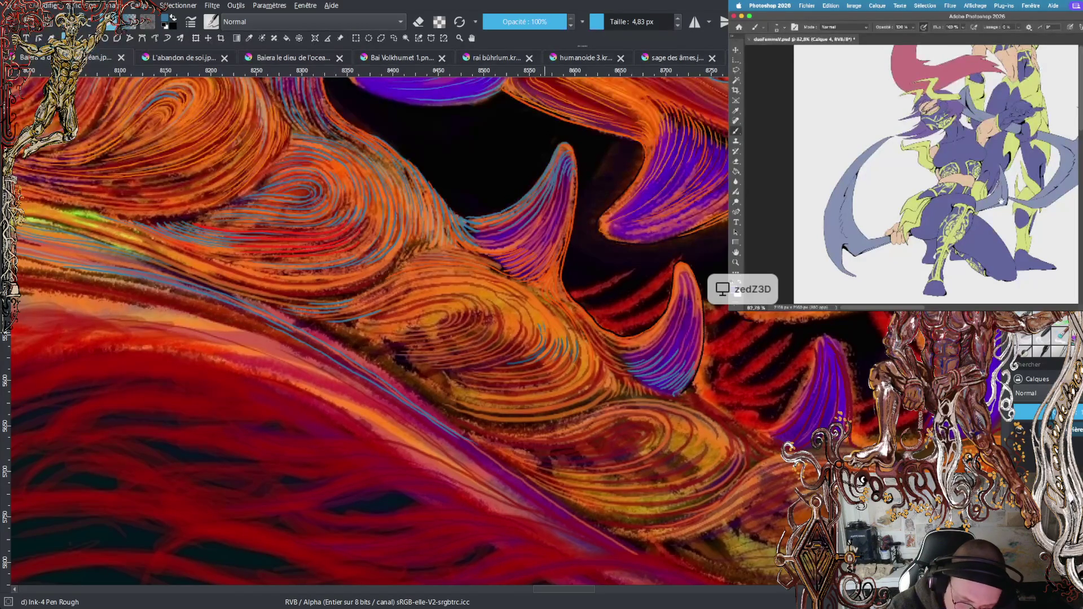
Pick up the blue colour and zoom out Photoshop to show the full character
{"action": "key", "text": "ctrl"}
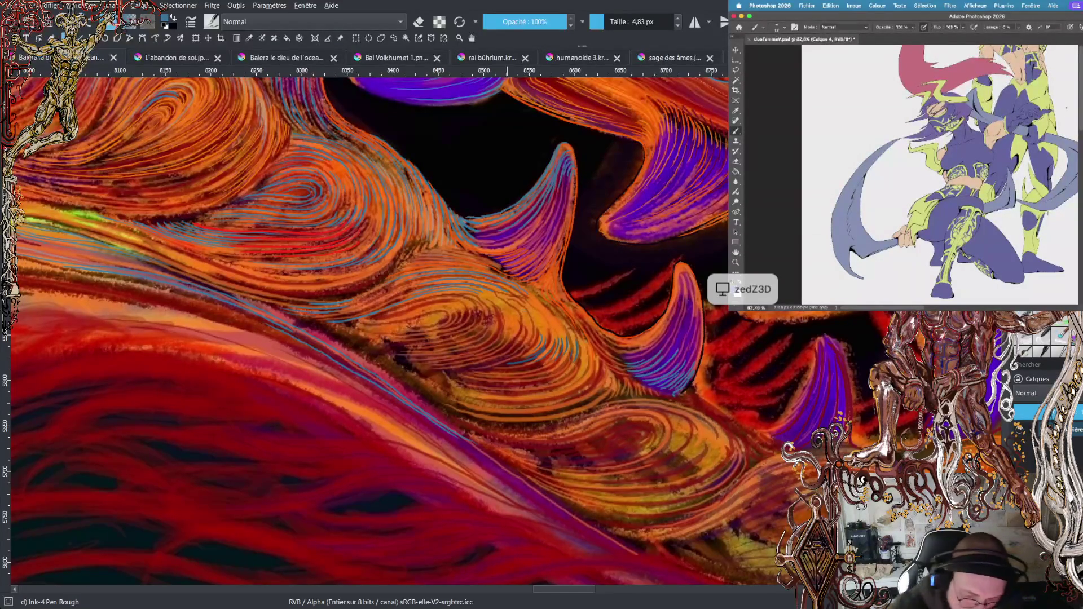
{"action": "scroll", "coordinate": [983, 153], "scroll_direction": "down", "scroll_amount": 3}
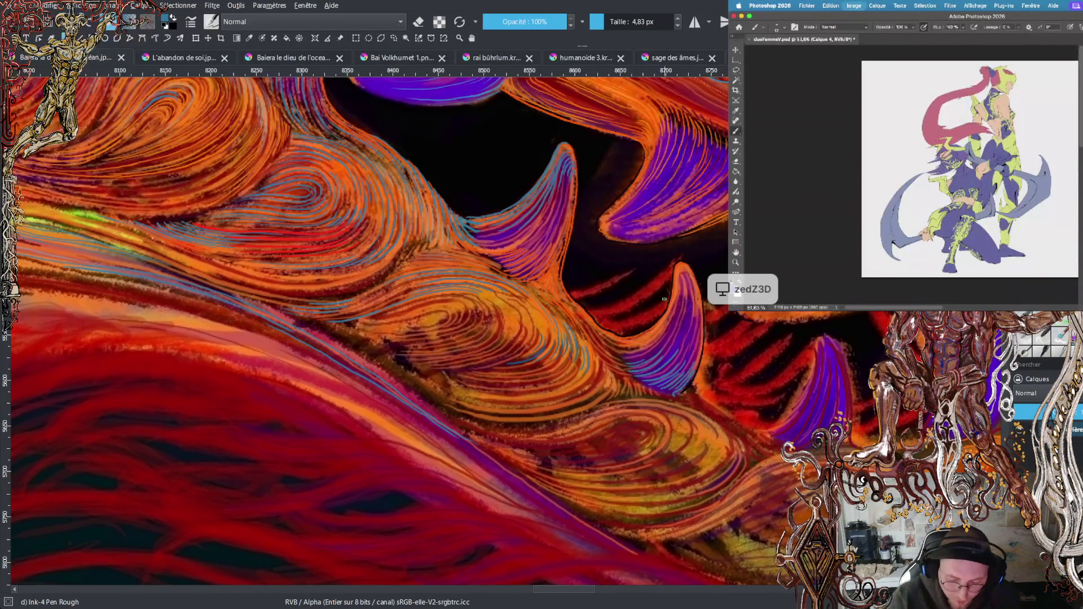
Add small blue curls to the mane and apply the Hue/Saturation shift toward navy
{"action": "left_click_drag", "start_coordinate": [631, 437], "coordinate": [611, 447]}
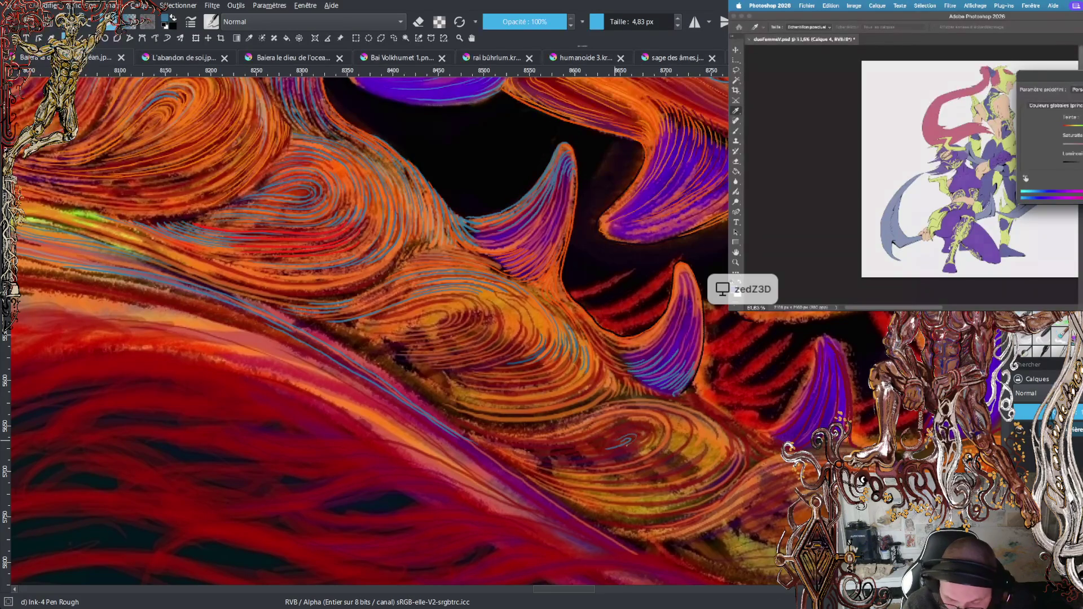
{"action": "left_click_drag", "start_coordinate": [635, 432], "coordinate": [618, 435]}
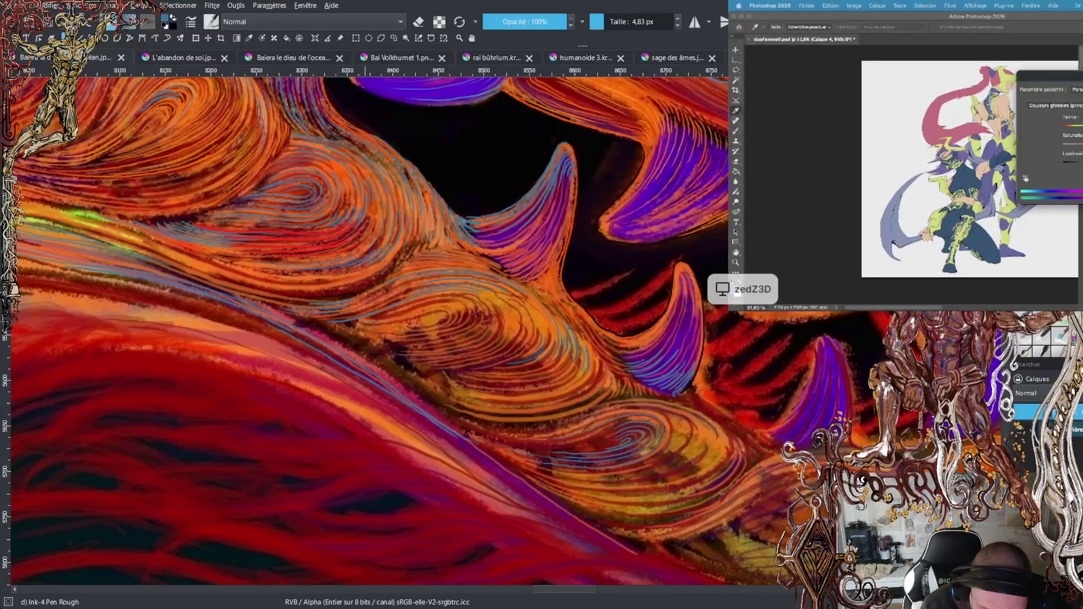
{"action": "key", "text": "Return"}
{"action": "key", "text": "b"}
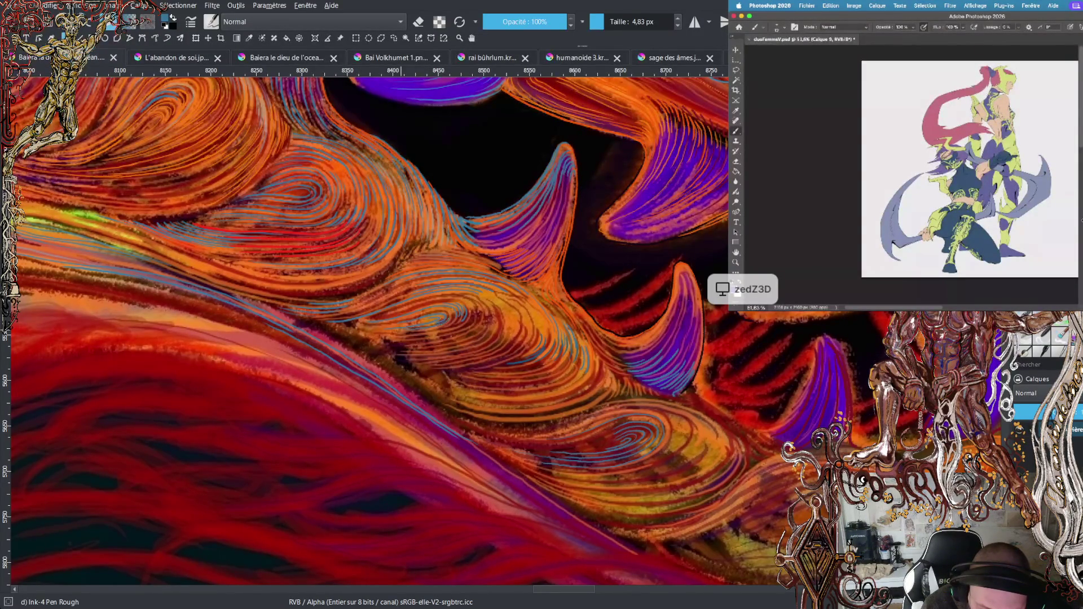
Shift the contour layer's violet costume to dark navy with Hue/Saturation (Ctrl+U)
{"action": "key", "text": "ctrl+u"}
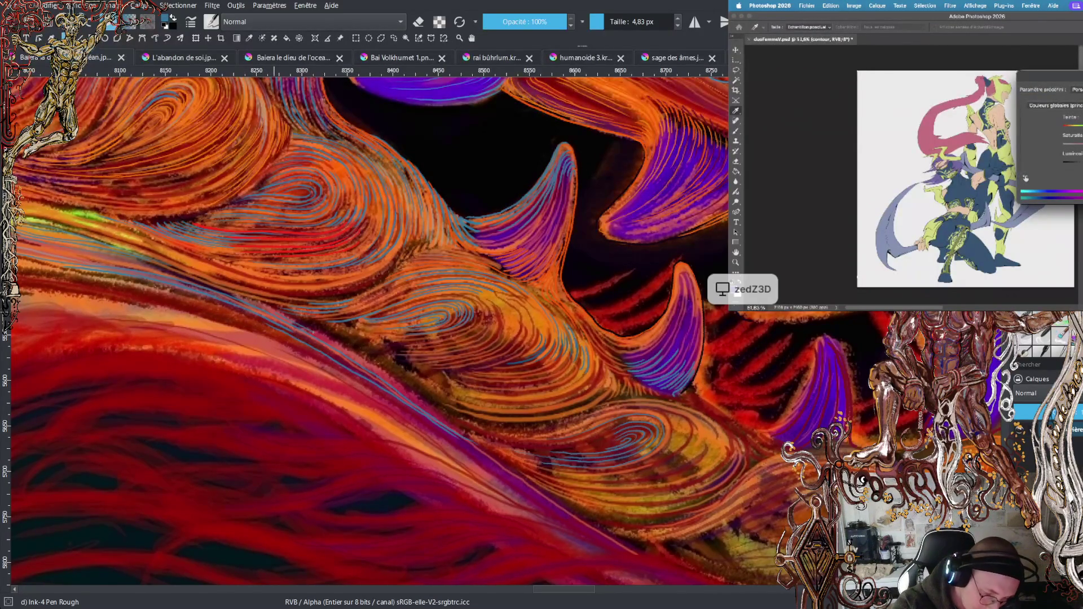
{"action": "mouse_move", "coordinate": [416, 398]}
{"action": "left_mouse_down"}
{"action": "mouse_move", "coordinate": [582, 517]}
{"action": "mouse_move", "coordinate": [645, 546]}
{"action": "mouse_move", "coordinate": [692, 541]}
{"action": "mouse_move", "coordinate": [680, 543]}
{"action": "mouse_move", "coordinate": [790, 494]}
{"action": "left_mouse_up"}
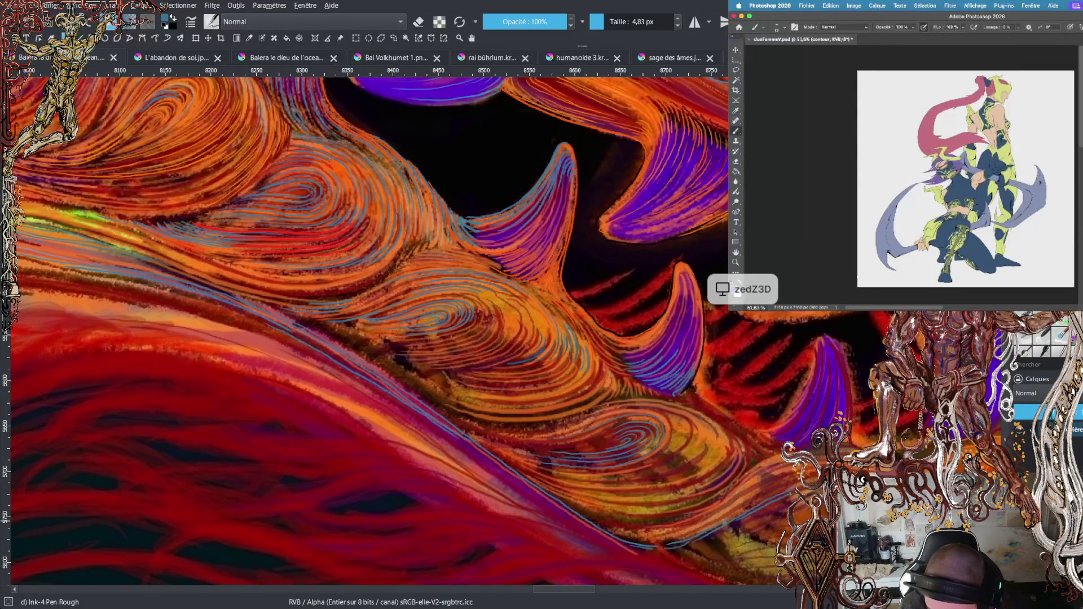
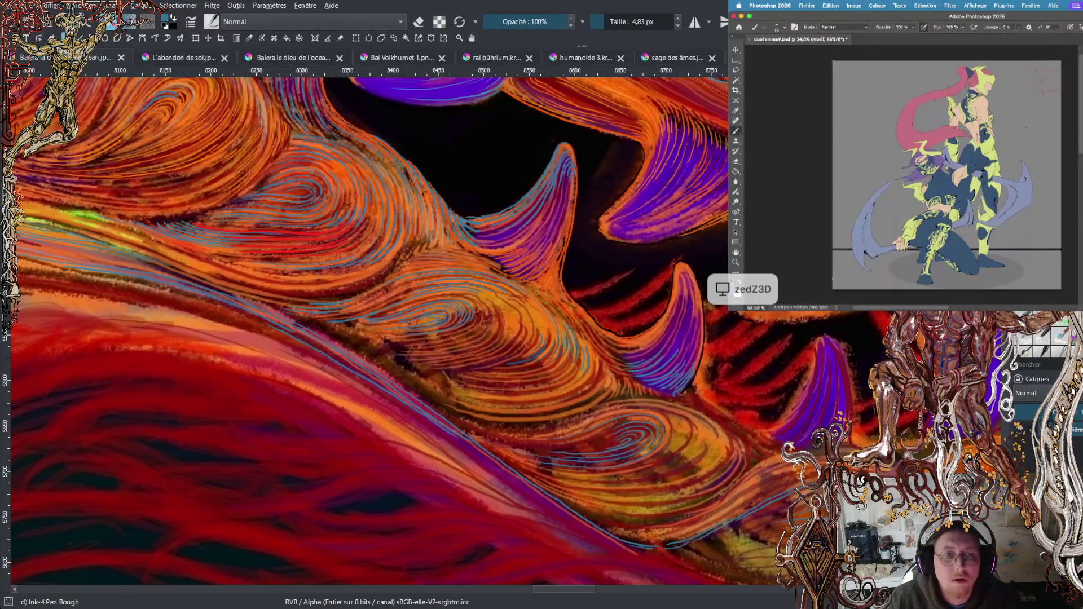
{"action": "left_click", "coordinate": [951, 5]}
{"action": "mouse_move", "coordinate": [960, 140]}
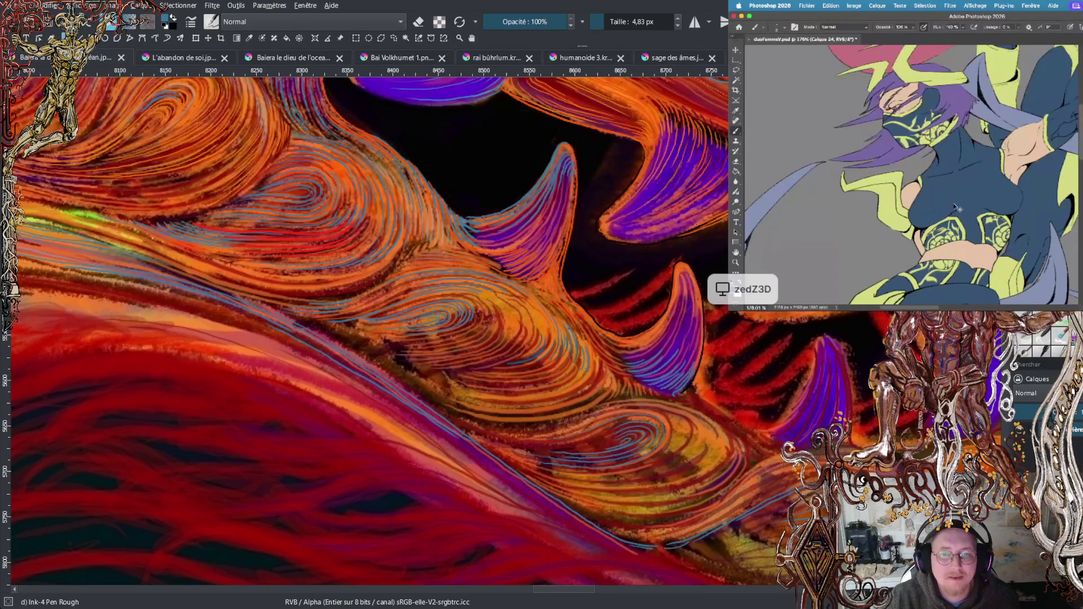
{"action": "scroll", "coordinate": [953, 203], "scroll_direction": "up", "scroll_amount": 2}
{"action": "scroll", "coordinate": [959, 201], "scroll_direction": "up", "scroll_amount": 1}
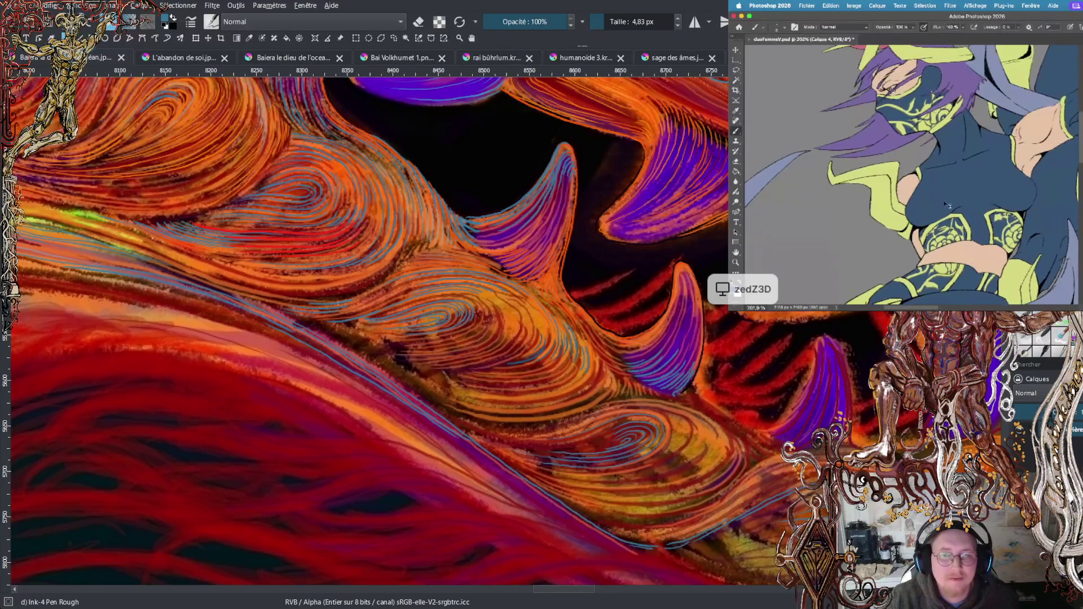
{"action": "scroll", "coordinate": [512, 381], "scroll_direction": "up", "scroll_amount": 1}
{"action": "scroll", "coordinate": [551, 164], "scroll_direction": "up", "scroll_amount": 1}
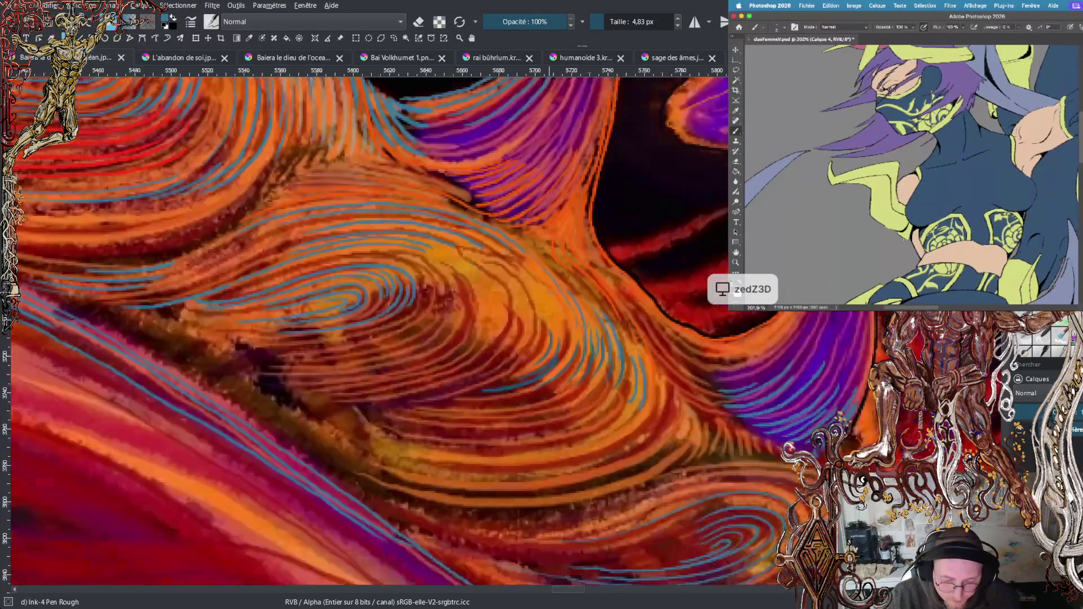